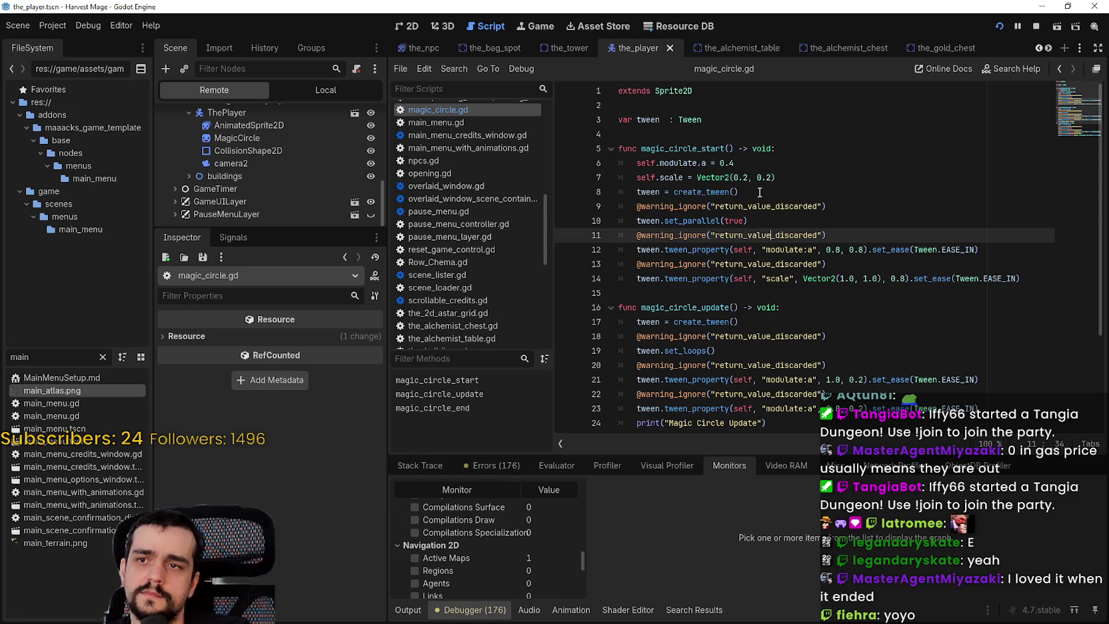
Switch the Scene dock to Local and open the_player.gd from ThePlayer's script icon.
left_click(728, 163)
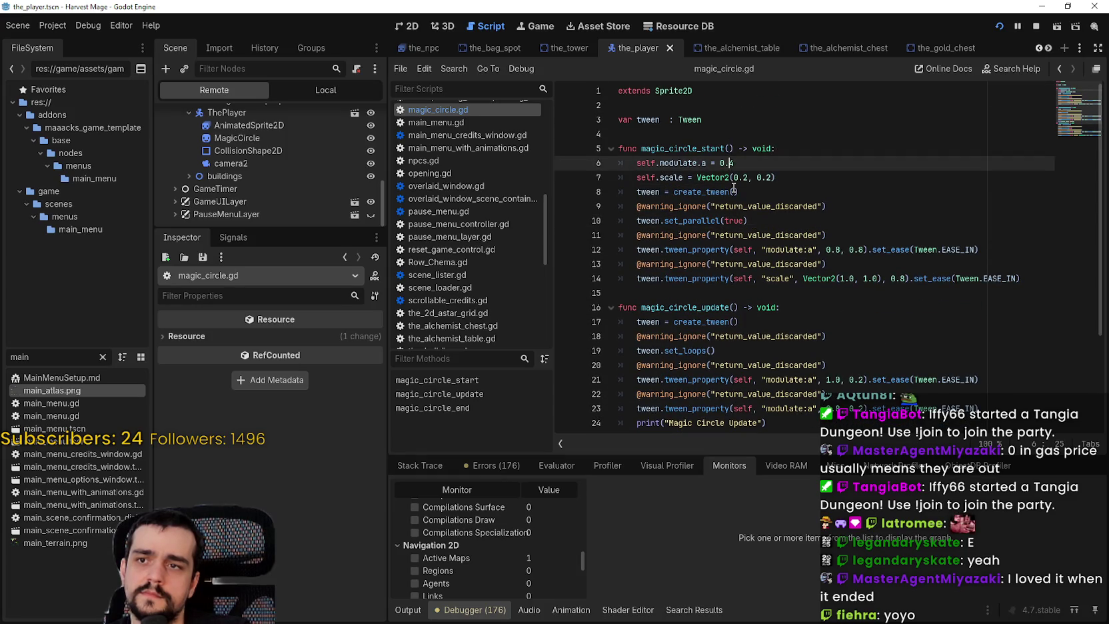
left_click(759, 287)
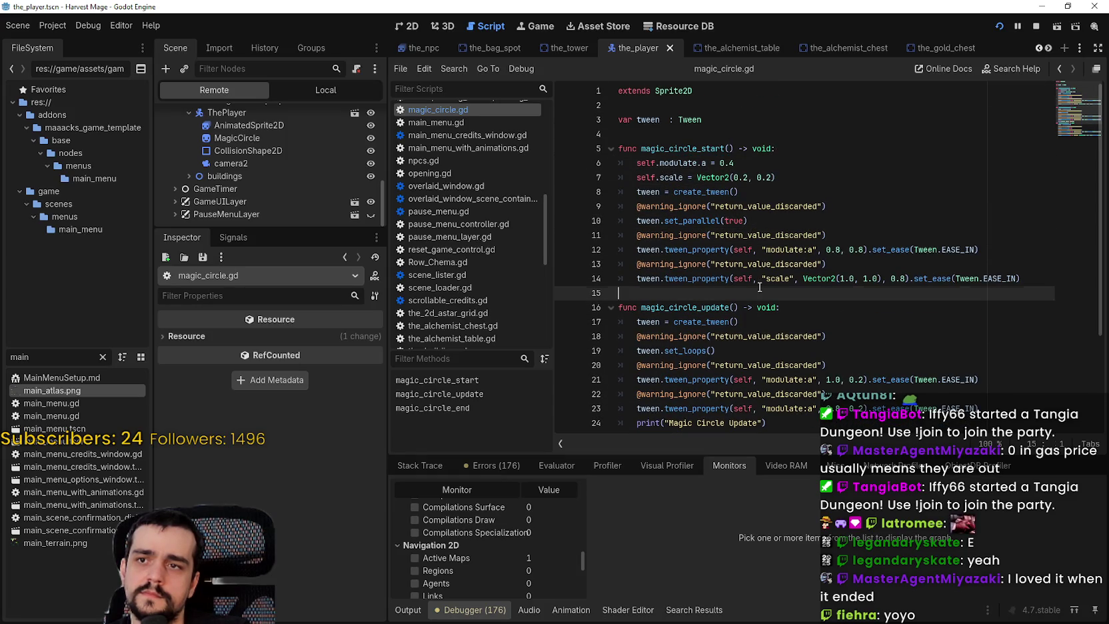
left_click(657, 121)
key("Down")
scroll(340, 159, "up", 2)
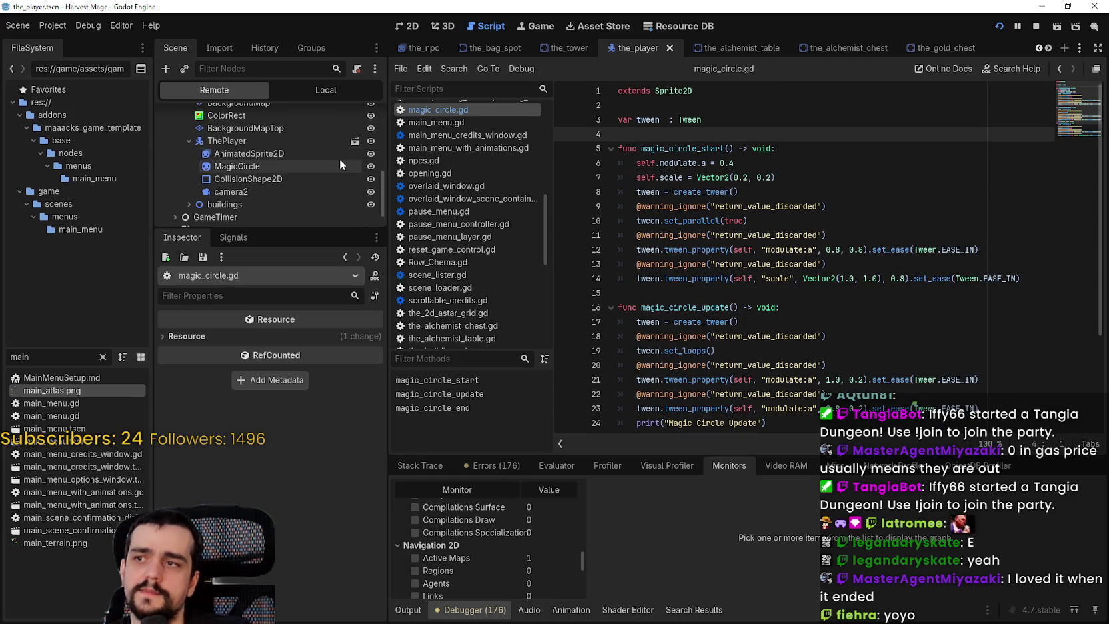
scroll(365, 146, "up", 3)
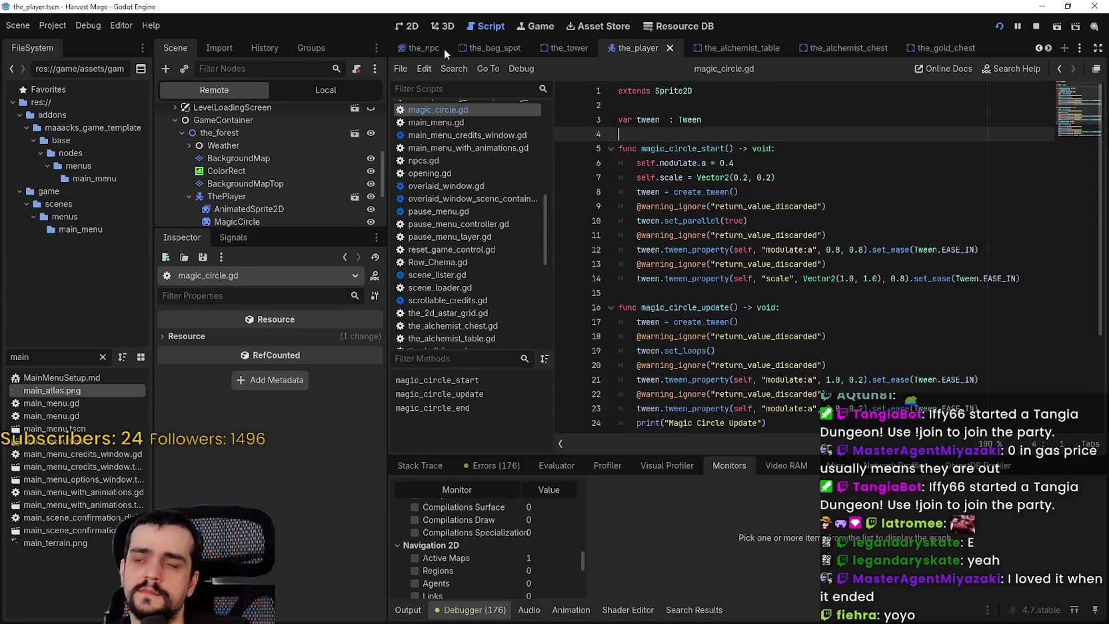
left_click(316, 90)
left_click(362, 116)
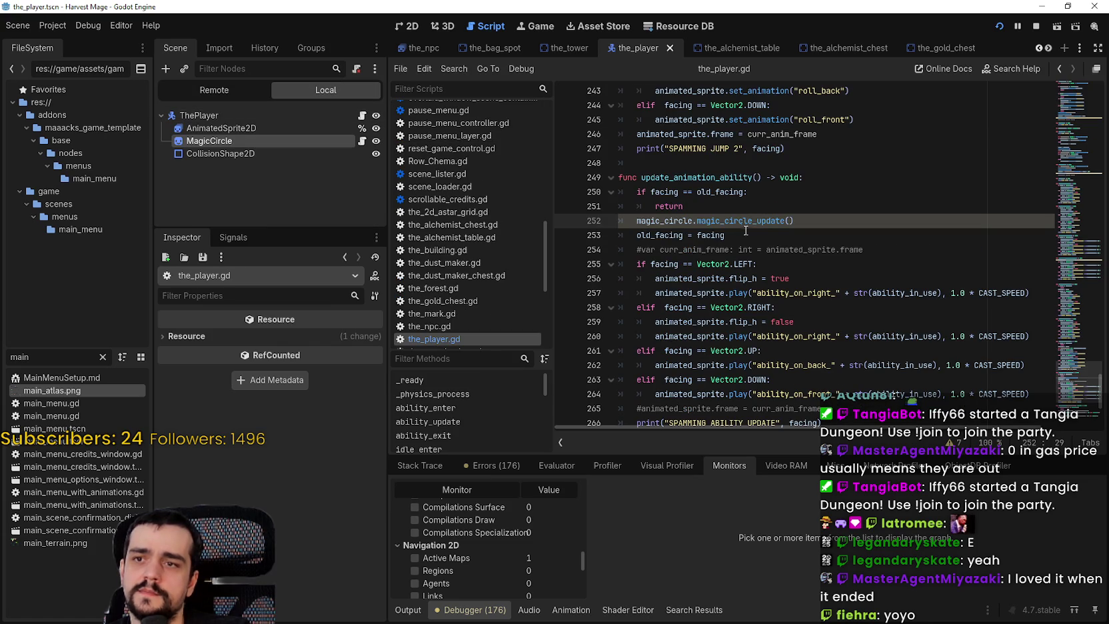
Inspect the magic_circle.magic_circle_update() call on line 252 of update_animation_ability.
left_click(744, 211)
scroll(726, 248, "up", 5)
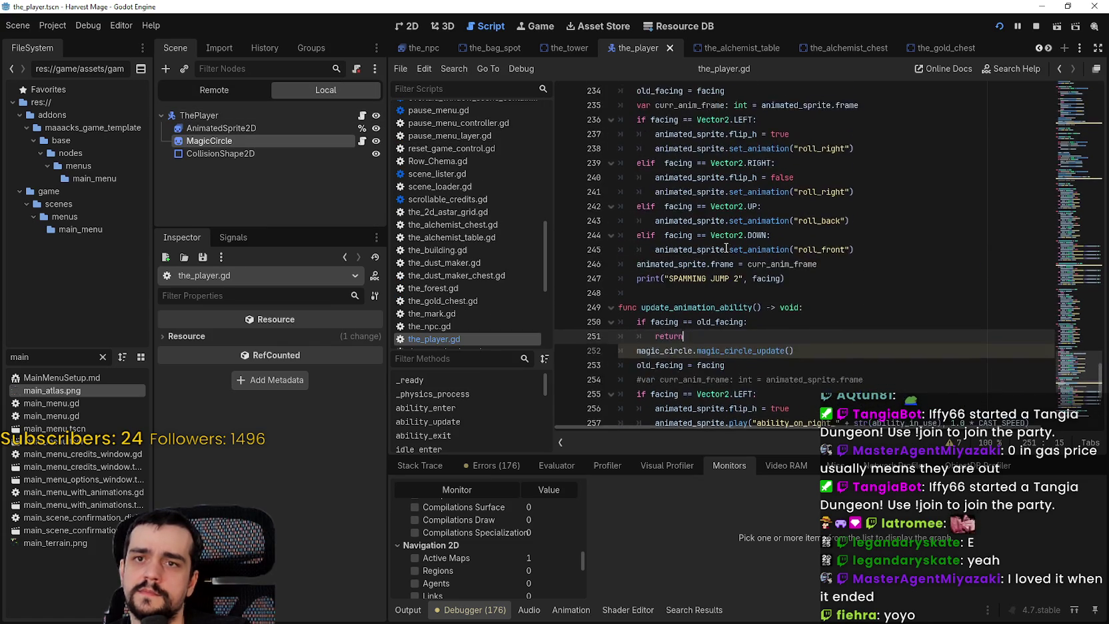
scroll(726, 247, "down", 6)
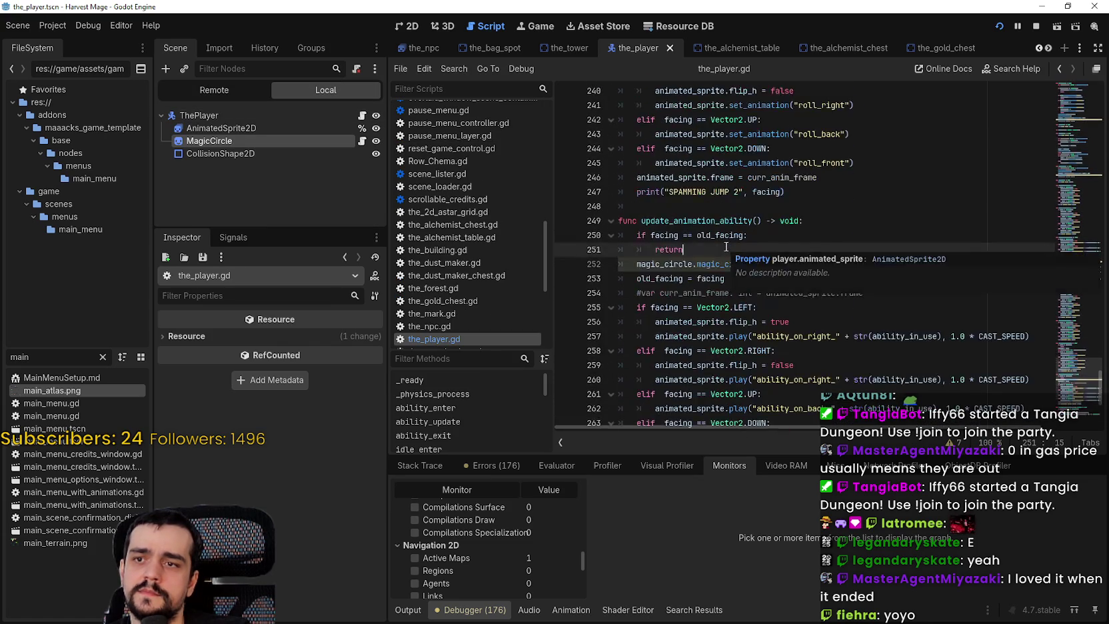
left_click_drag(795, 178, 636, 178)
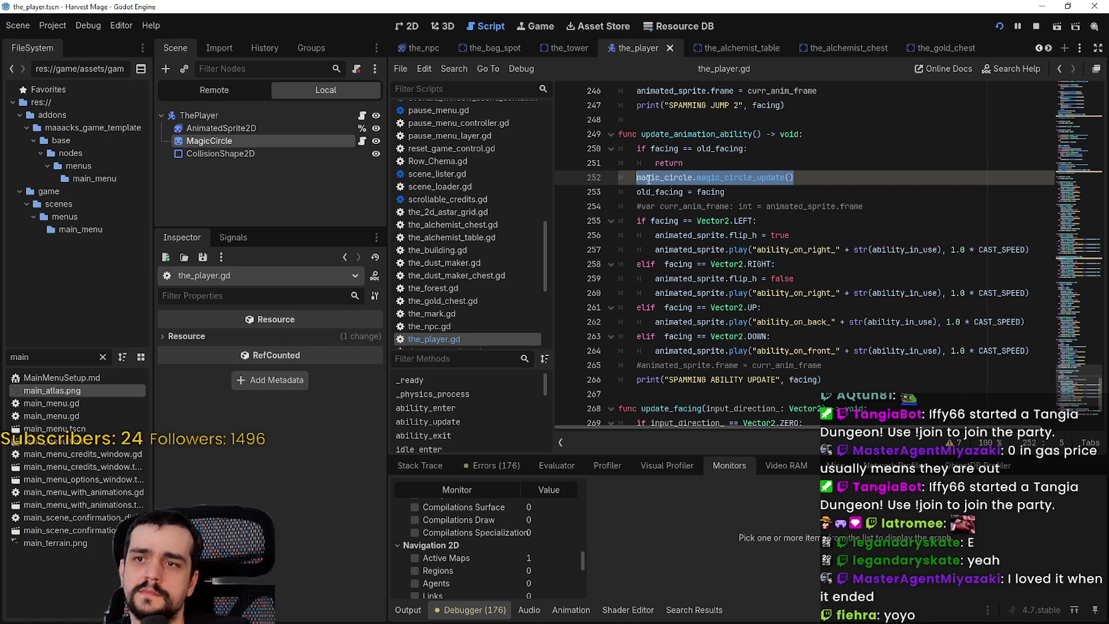
left_click(826, 179)
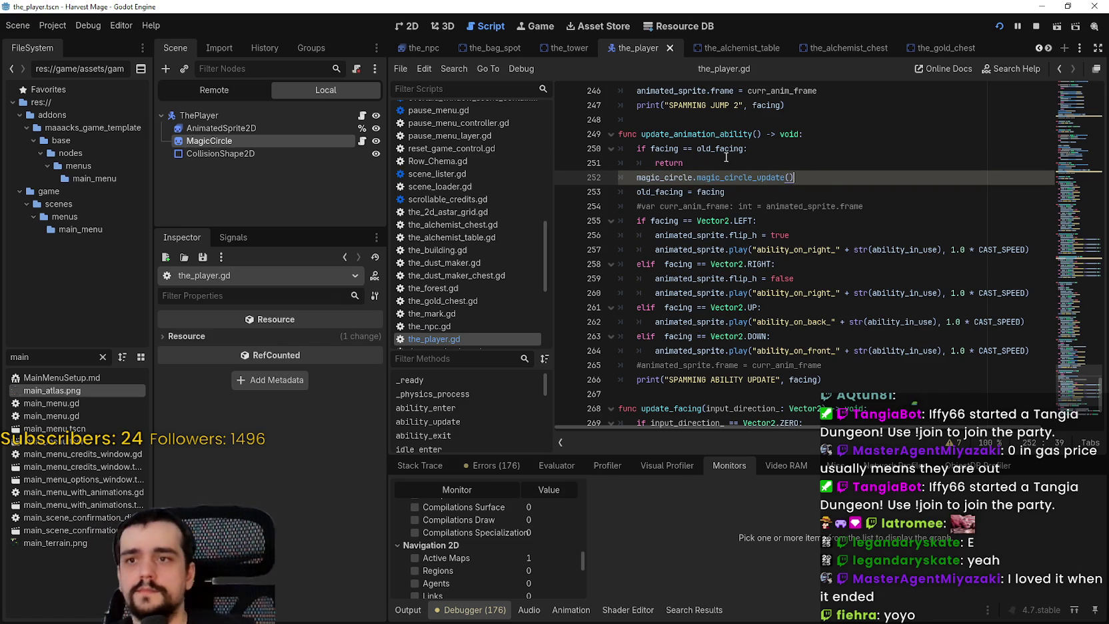
key("Up")
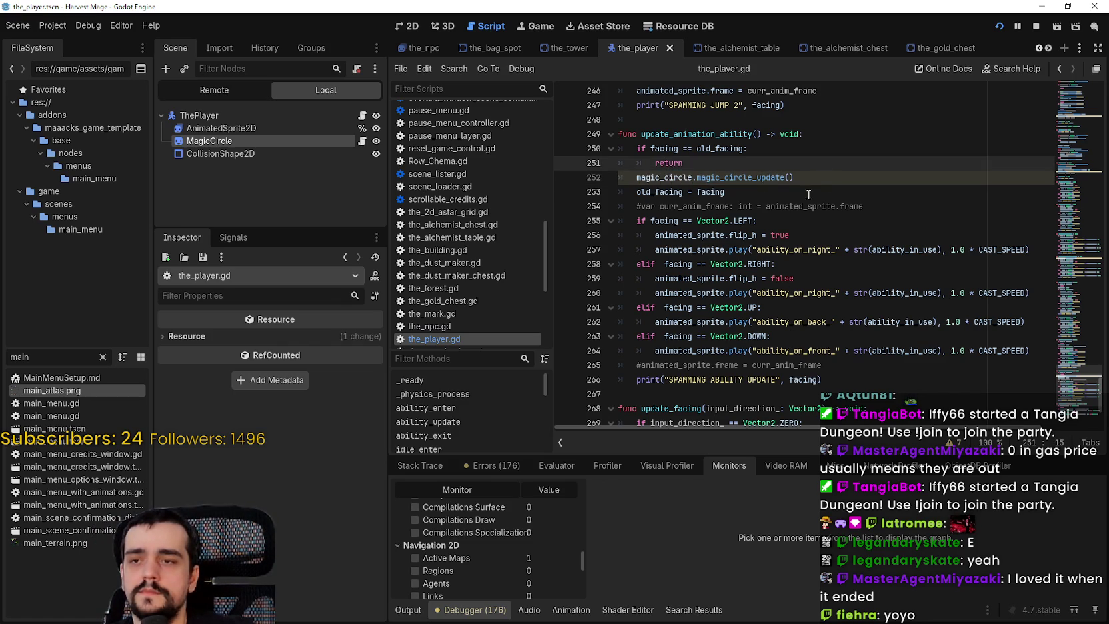
key("Down")
scroll(808, 194, "up", 2)
scroll(782, 278, "up", 2)
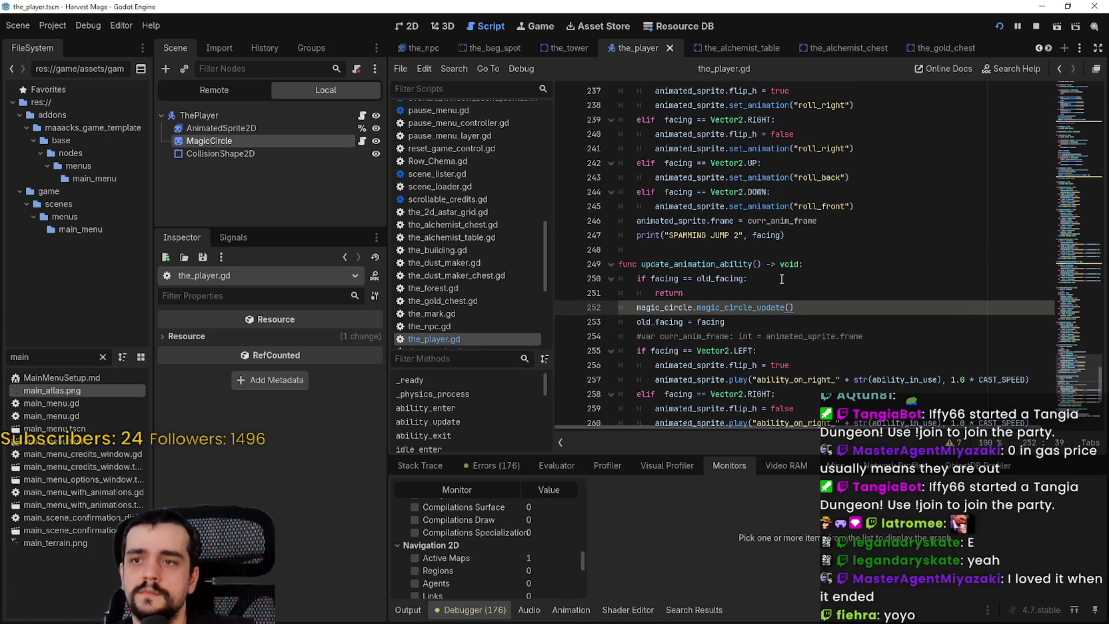
scroll(780, 274, "down", 4)
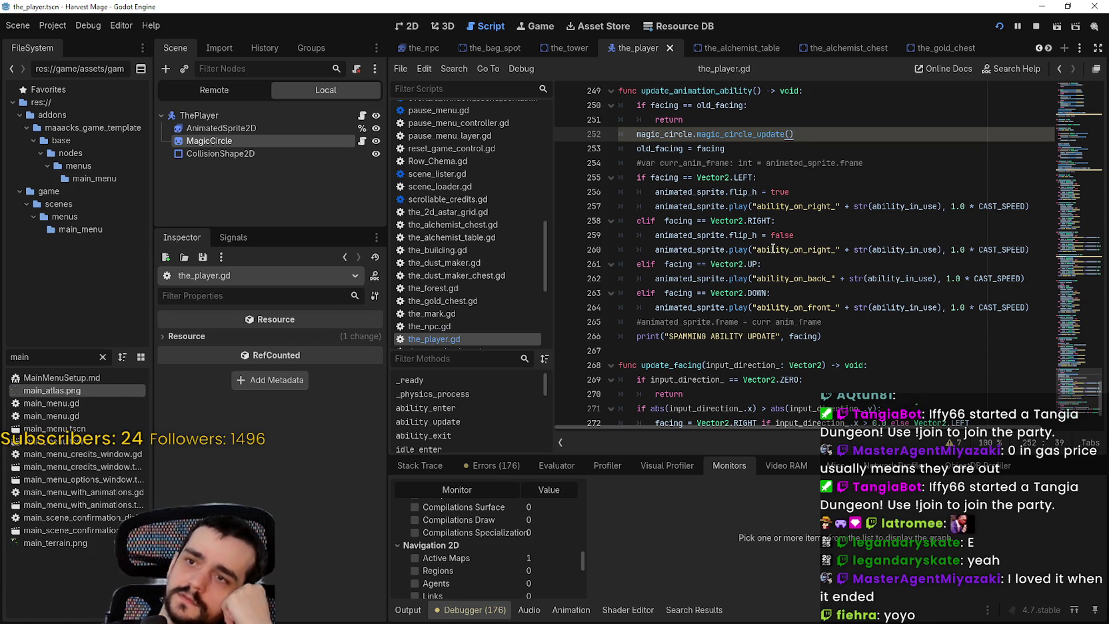
scroll(774, 249, "up", 3)
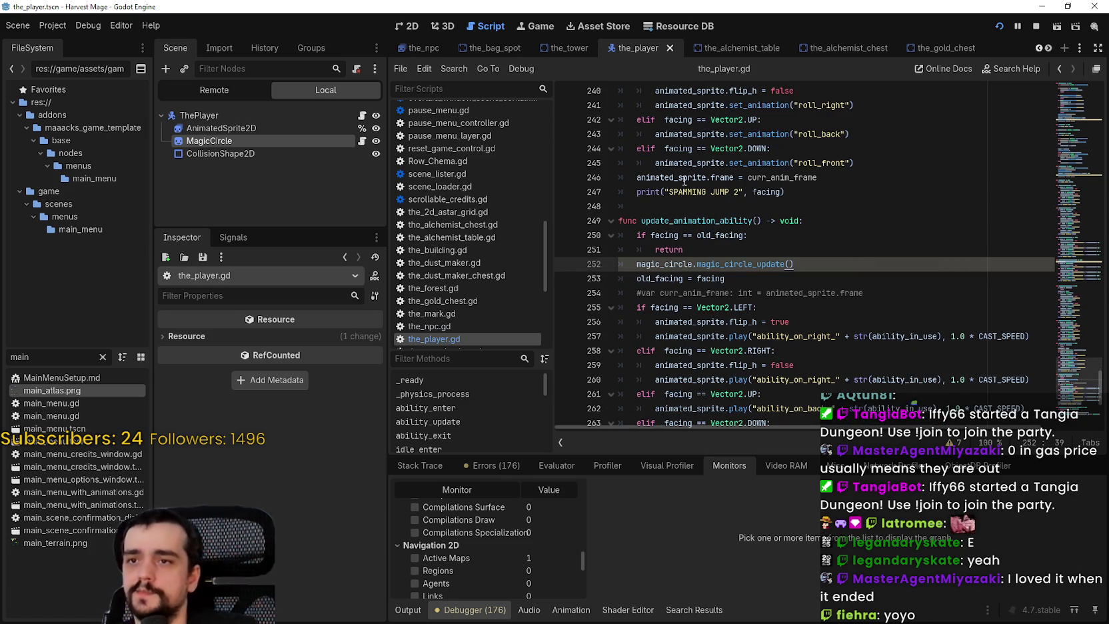
Search for update_animation_ability and jump to its call on line 41.
double_click(688, 220)
key("ctrl+f")
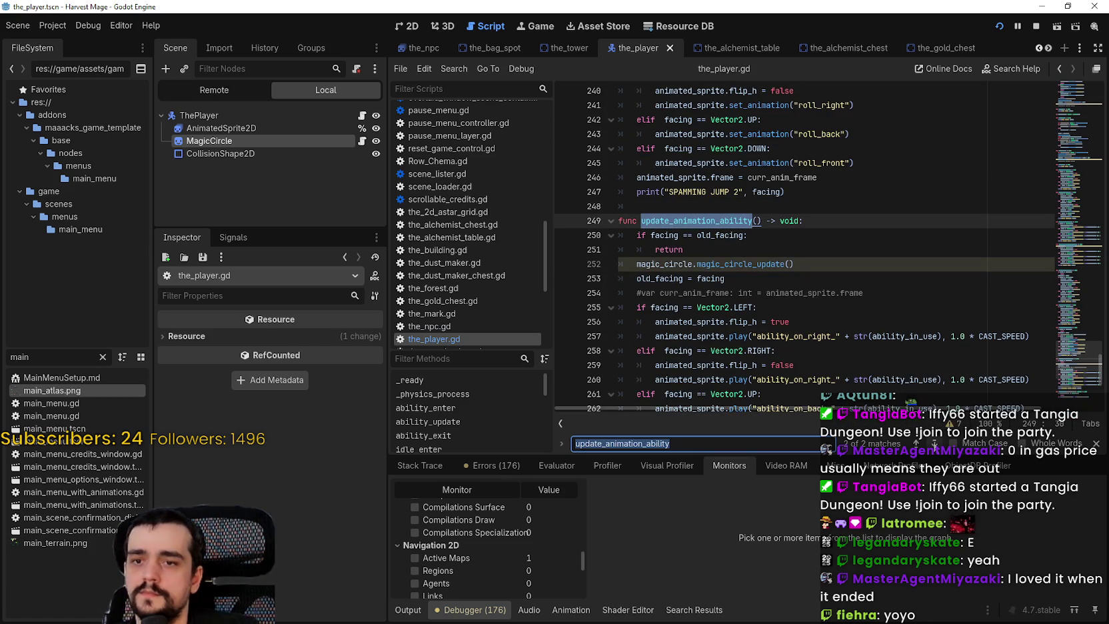
left_click(916, 443)
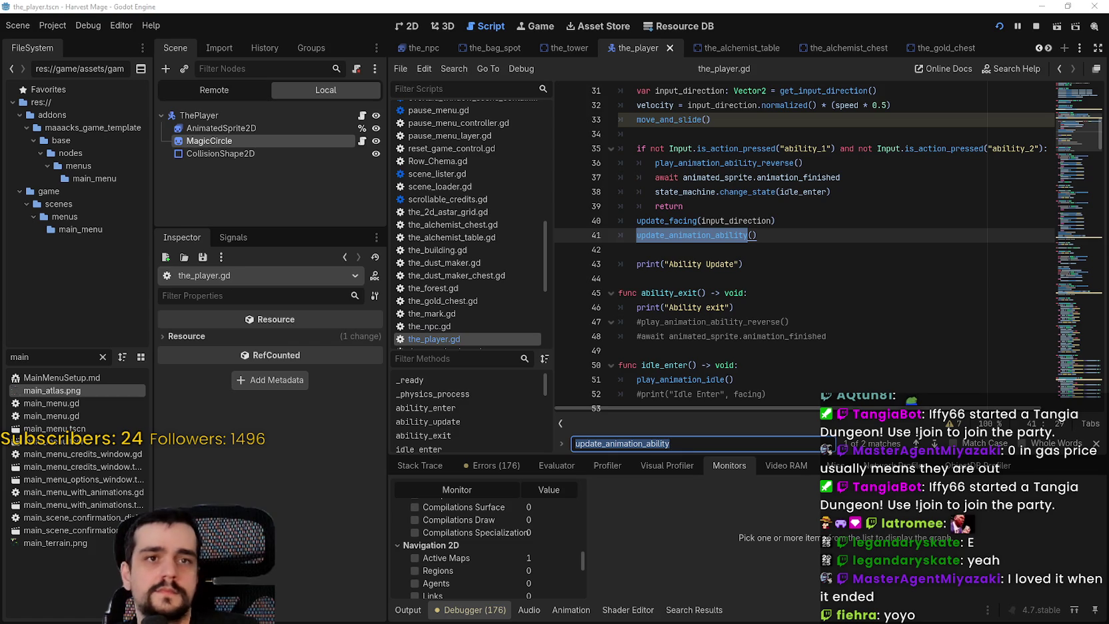
scroll(786, 264, "up", 2)
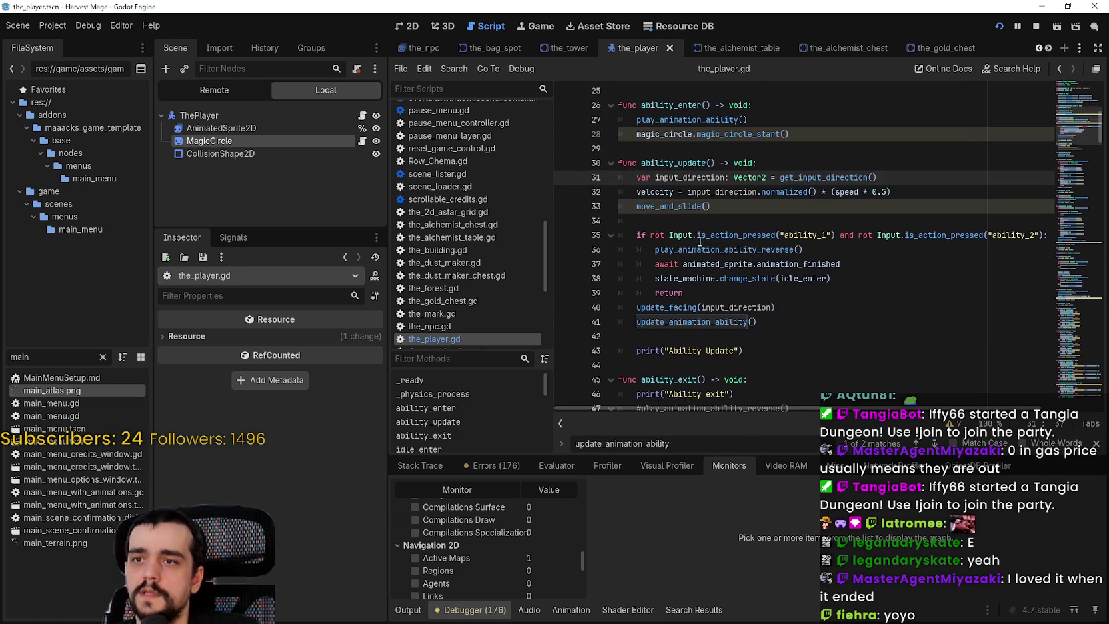
Select the play_animation_ability_reverse() call on line 36 in ability_update.
left_click(807, 293)
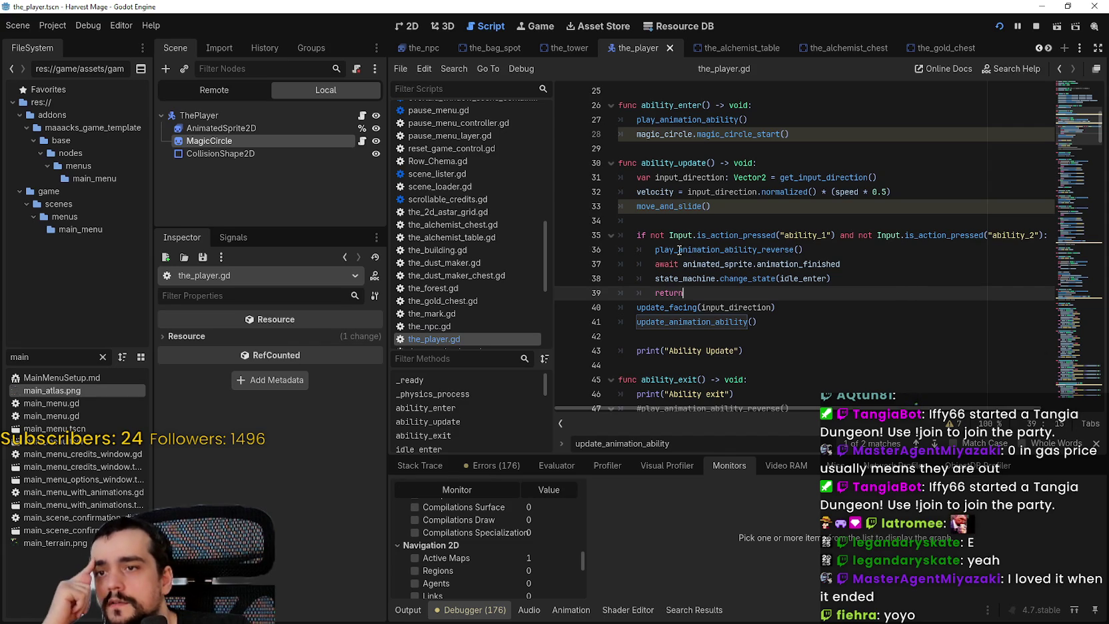
left_click_drag(656, 249, 805, 249)
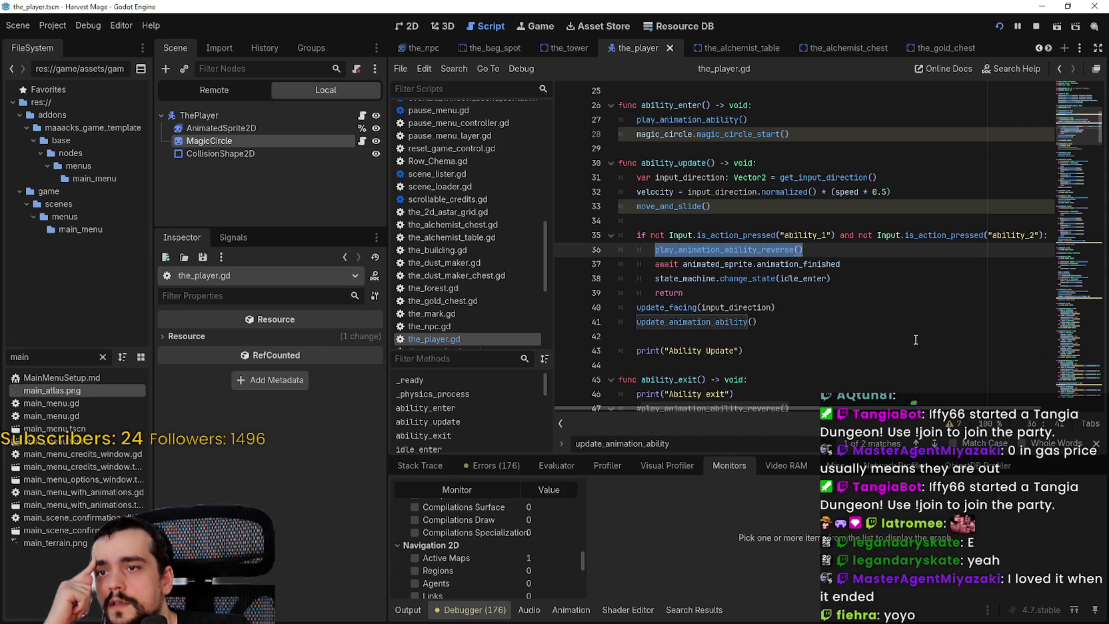
left_click(775, 250)
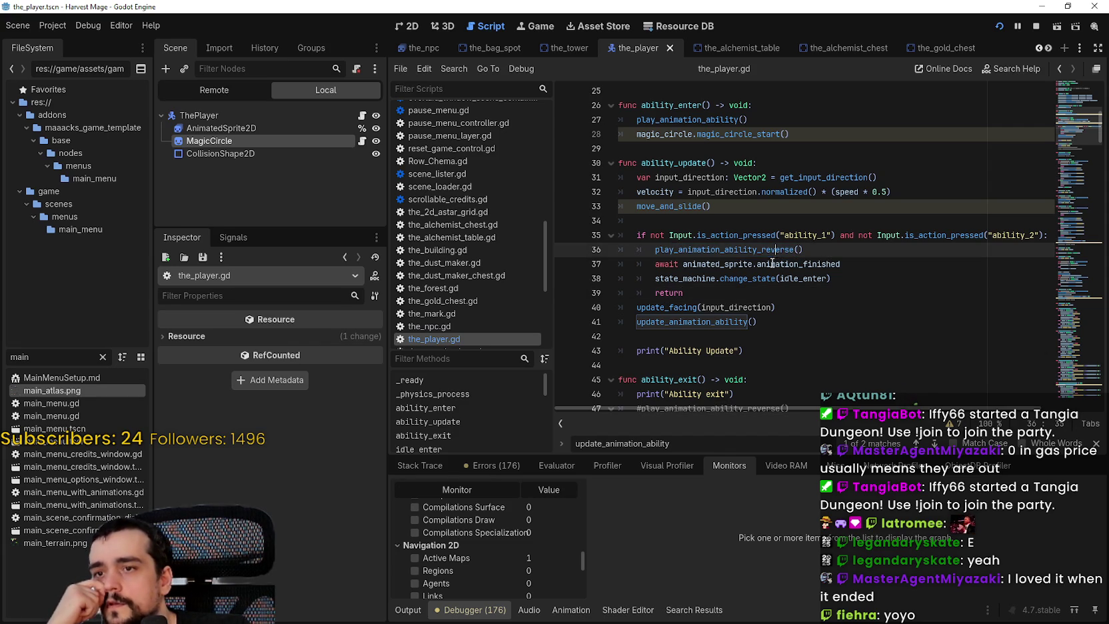
Jump to the play_animation_ability_reverse definition and examine magic_circle_end on line 184.
right_click(712, 248)
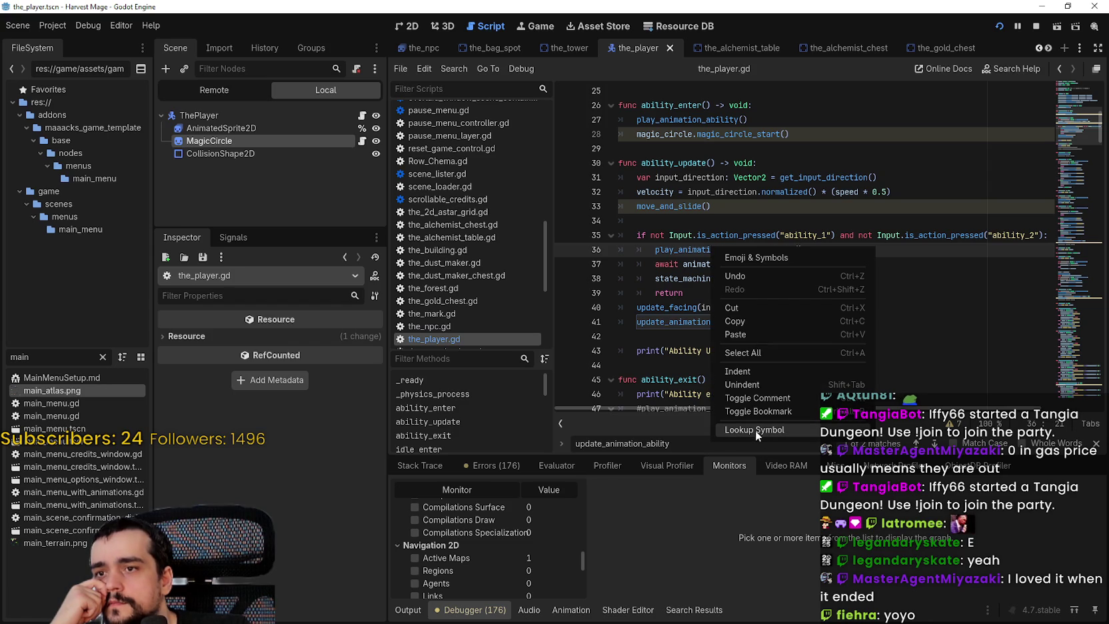
left_click(756, 431)
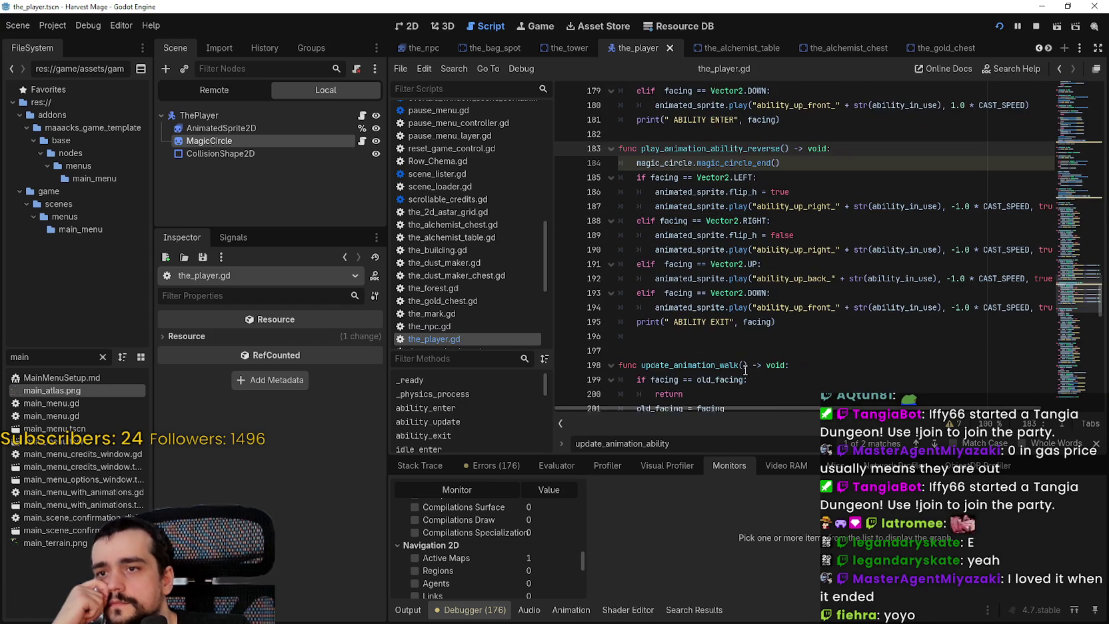
double_click(733, 163)
right_click(755, 163)
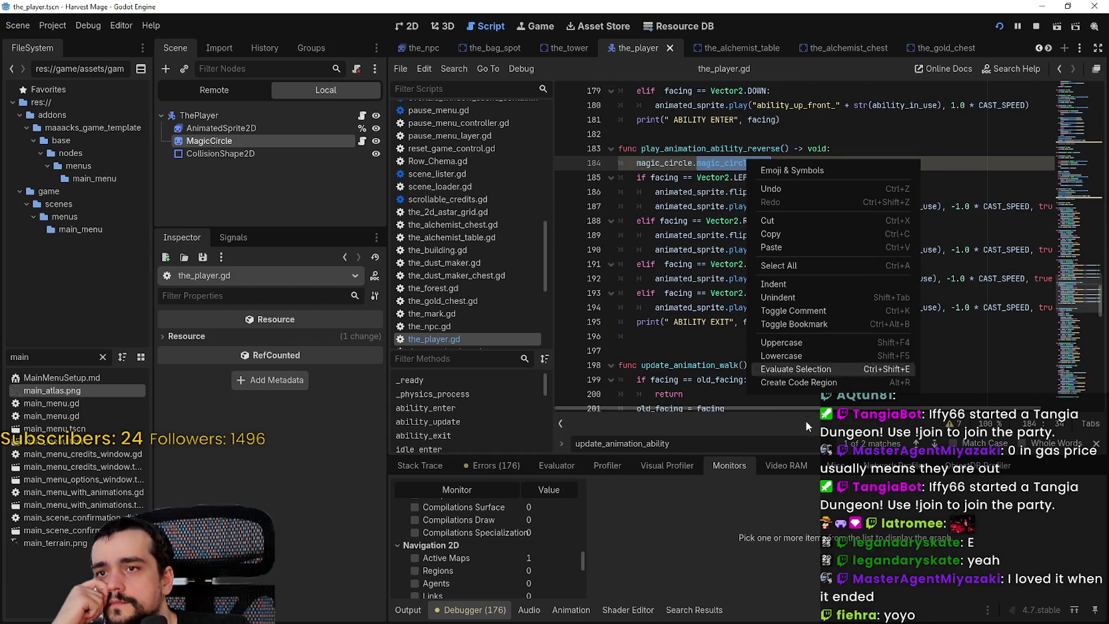
left_click(699, 229)
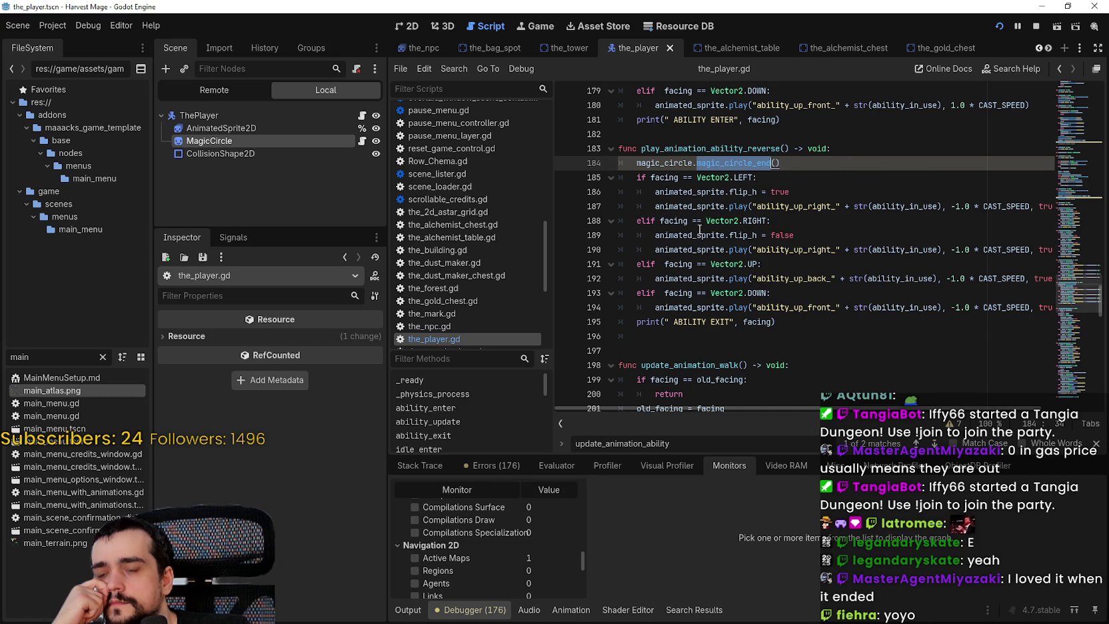
left_click(742, 163)
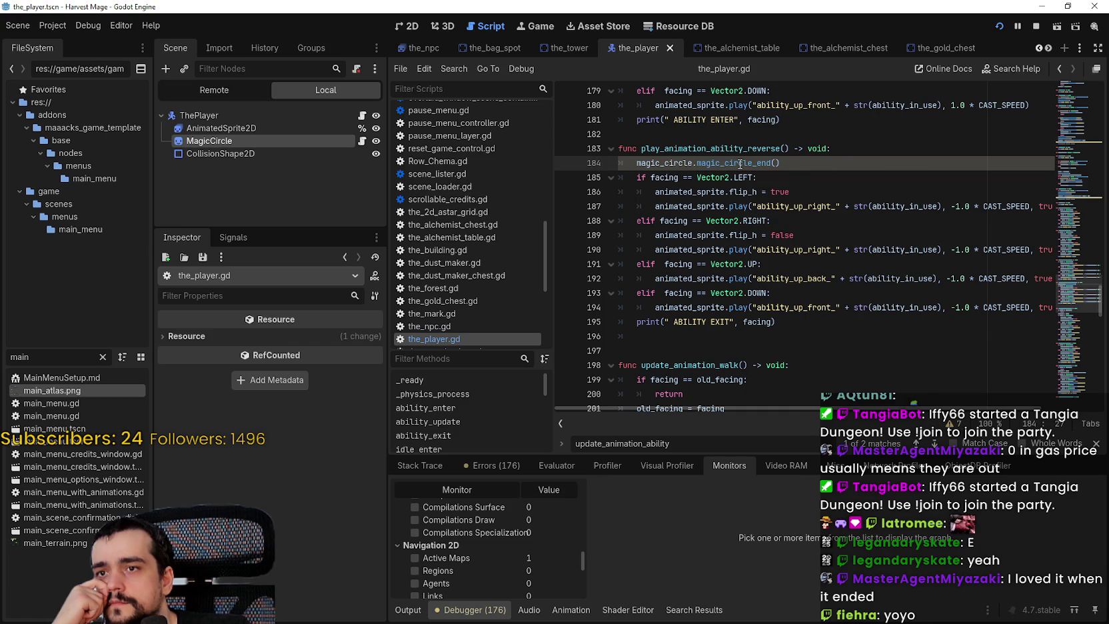
Jump to the magic_circle declaration, then launch the game with Run Project.
right_click(675, 163)
left_click(717, 344)
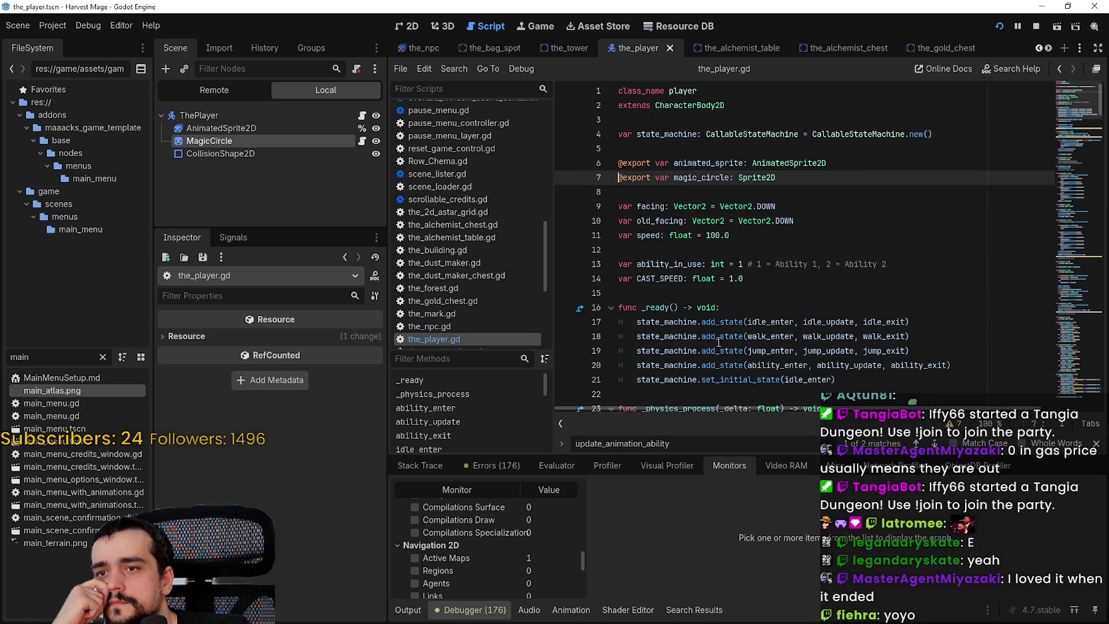
left_click(722, 308)
left_click(719, 292)
scroll(718, 291, "down", 3)
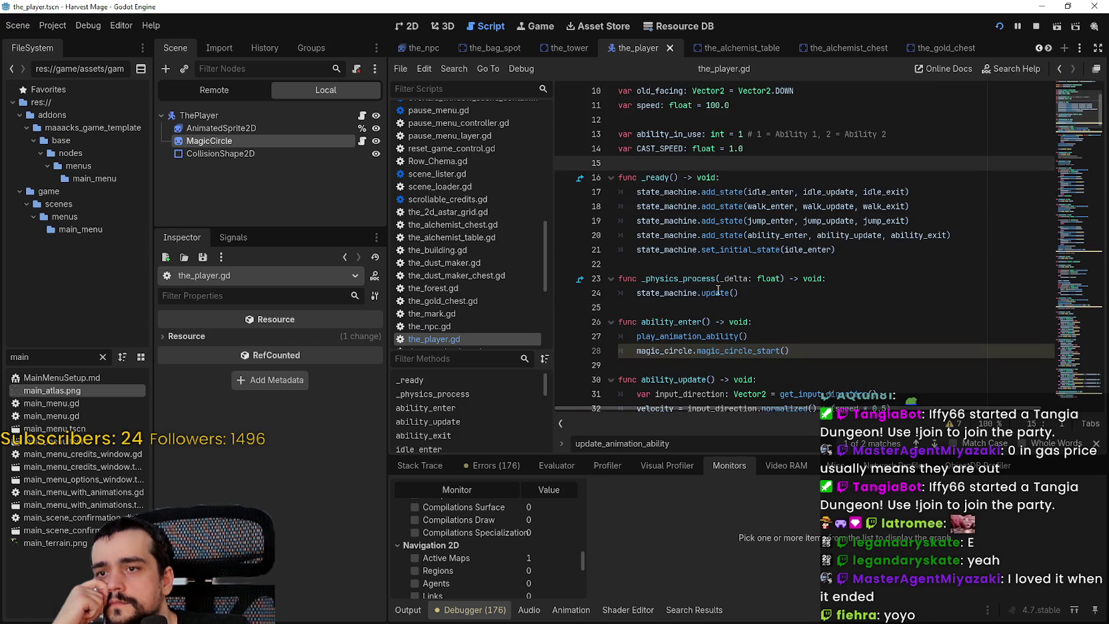
left_click(714, 262)
scroll(714, 258, "down", 3)
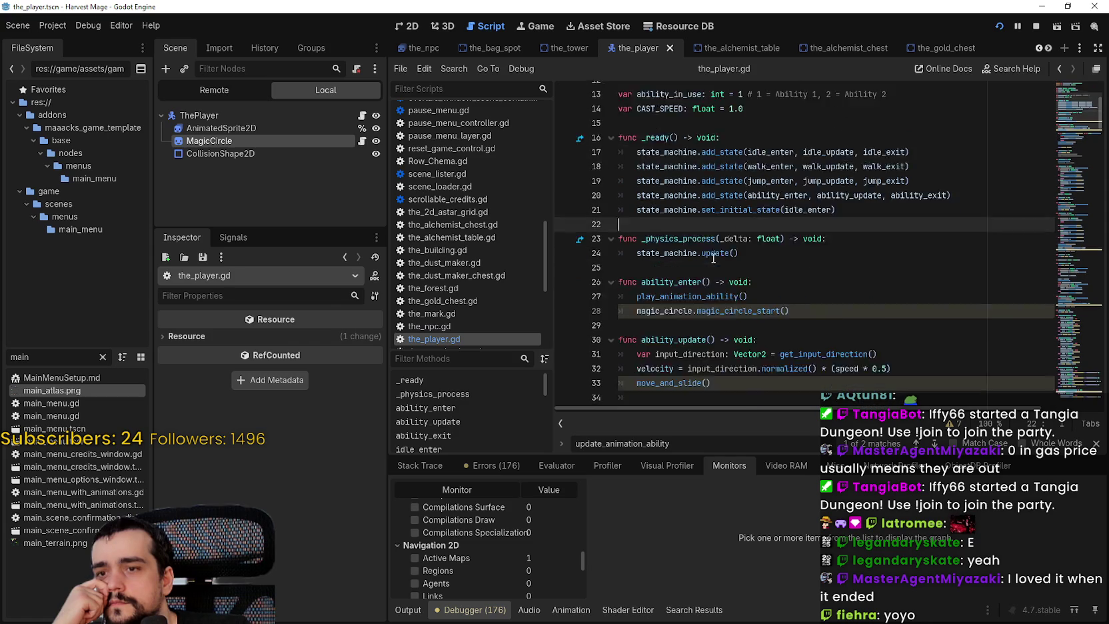
left_click(1000, 26)
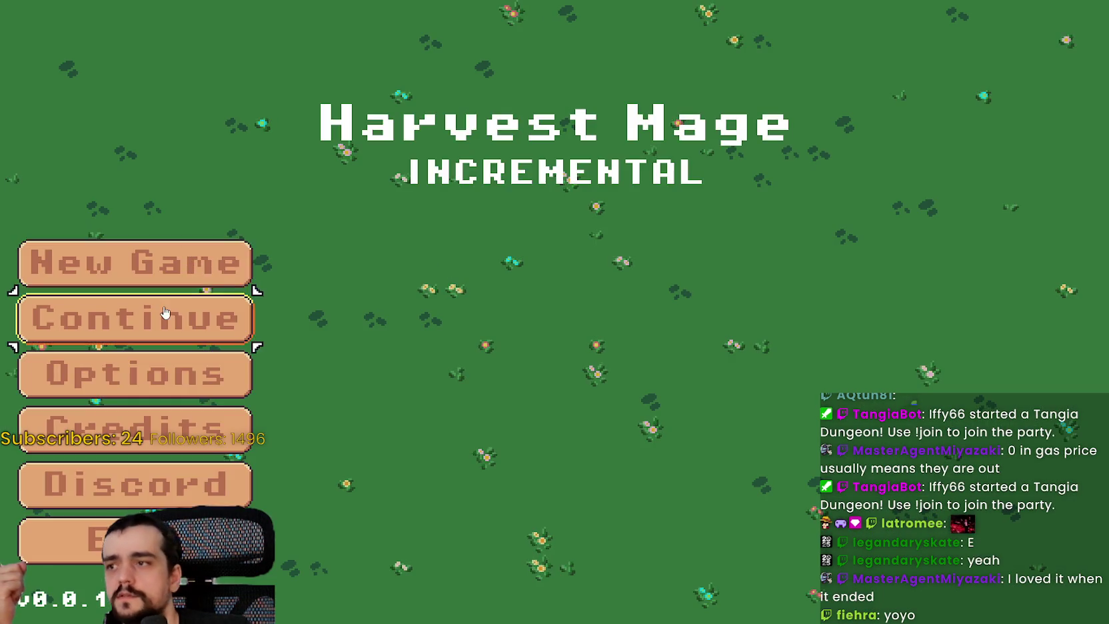
Continue the saved game, walk north and west with the magic circle showing, then return to Godot.
left_click(165, 313)
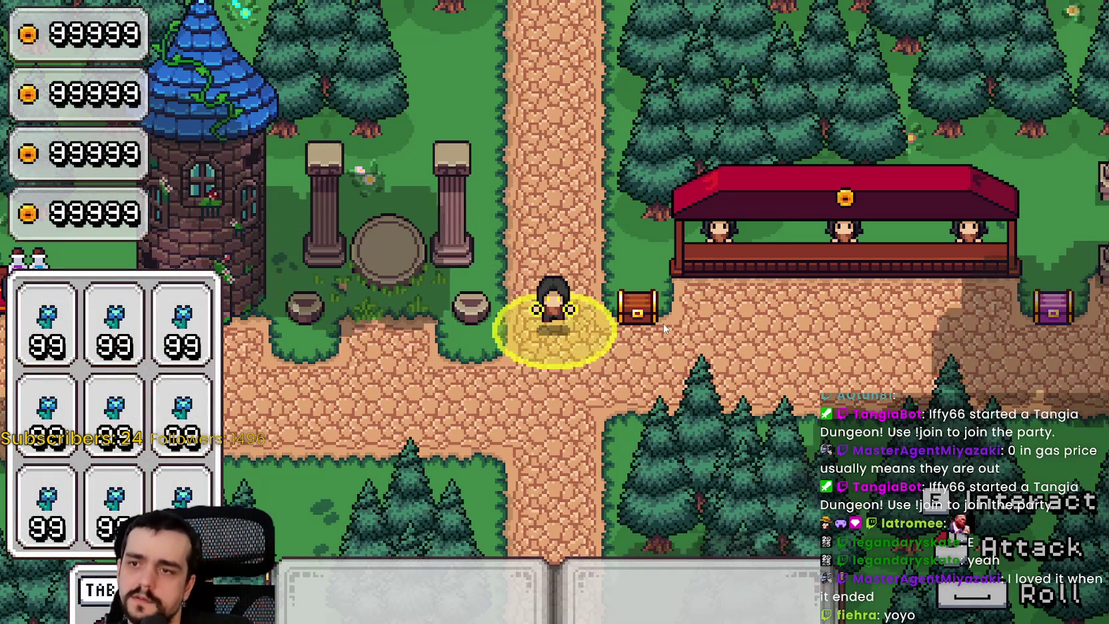
key("w")
key("w")
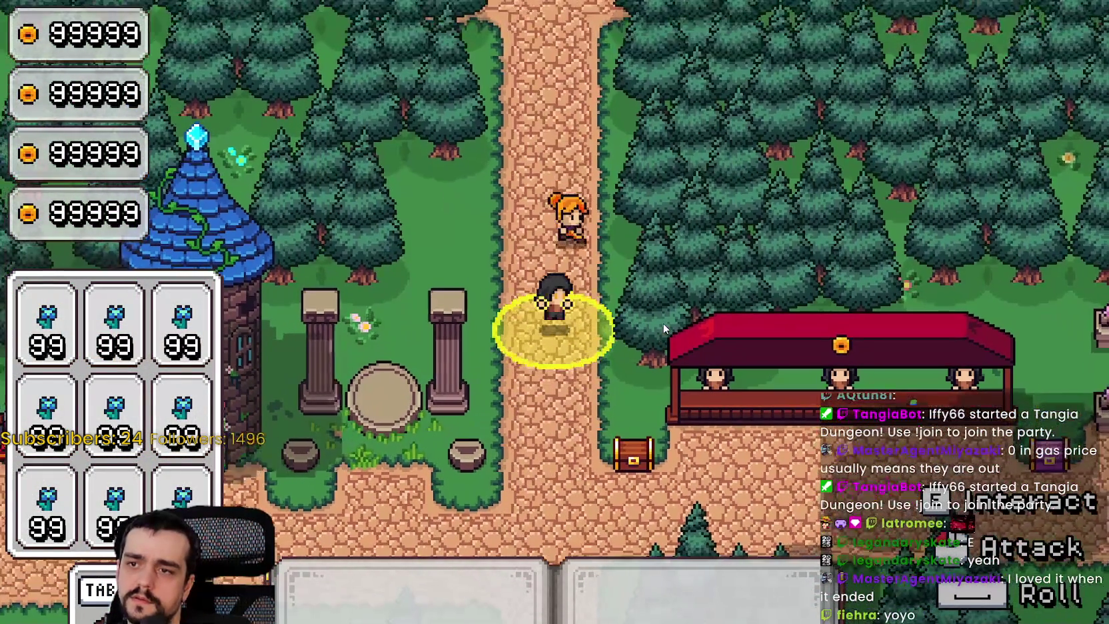
key("a")
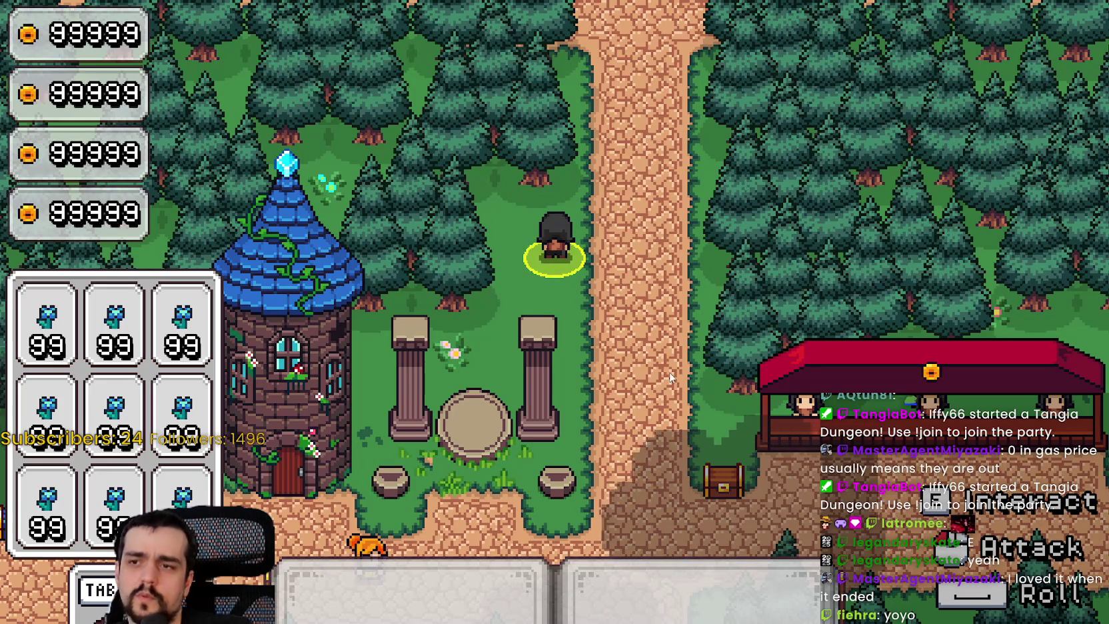
key("alt+Tab")
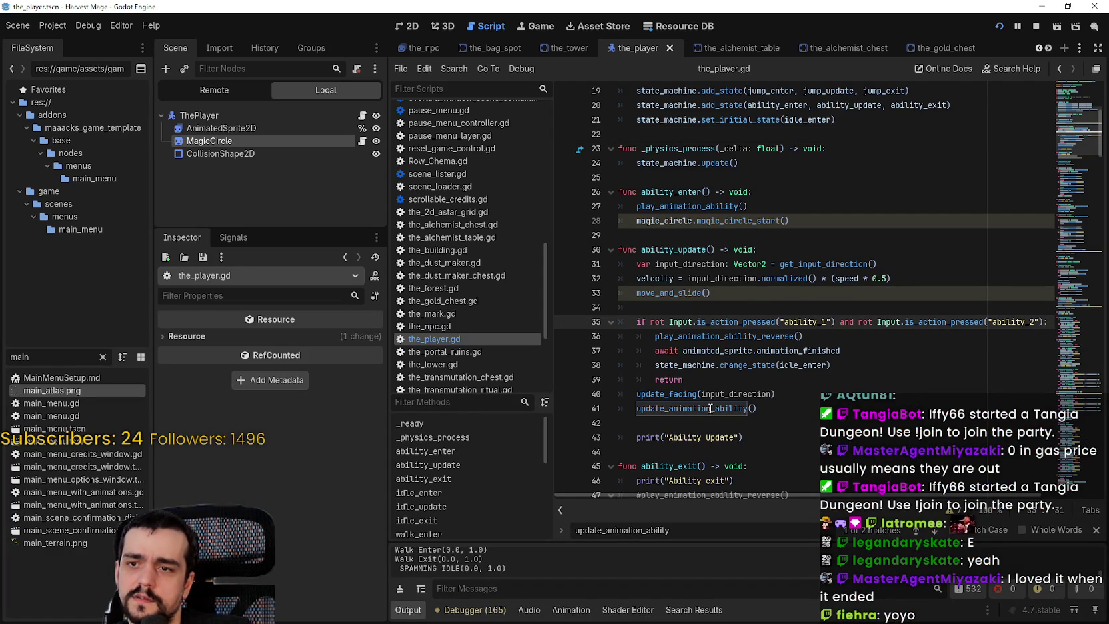
Follow play_animation_ability_reverse to the magic_circle_end call and open the MagicCircle node's script.
right_click(715, 338)
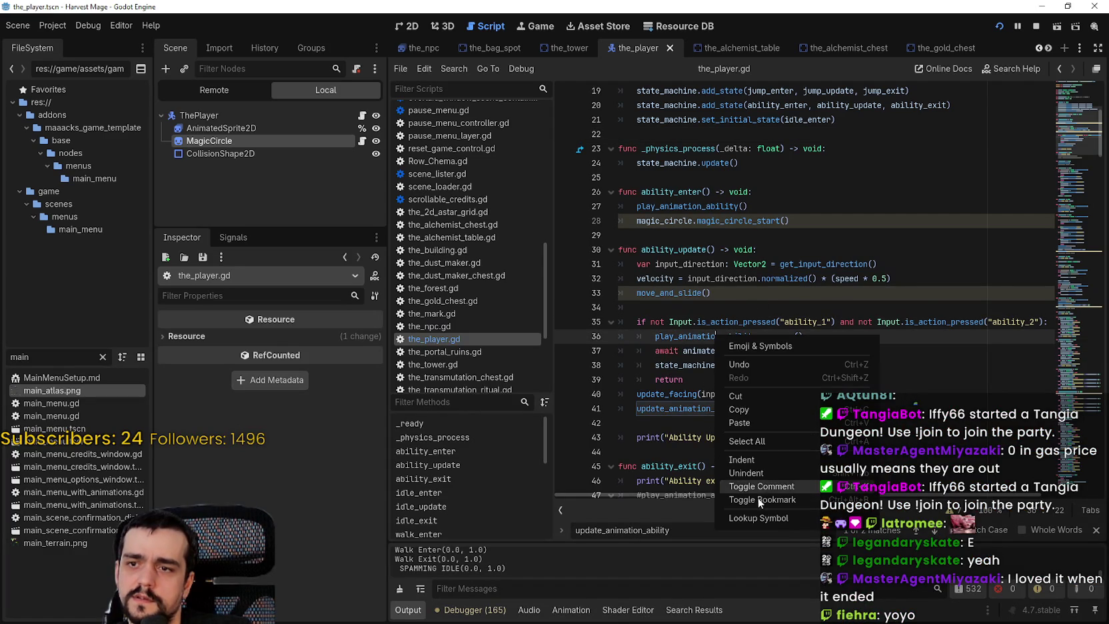
left_click(759, 518)
right_click(717, 291)
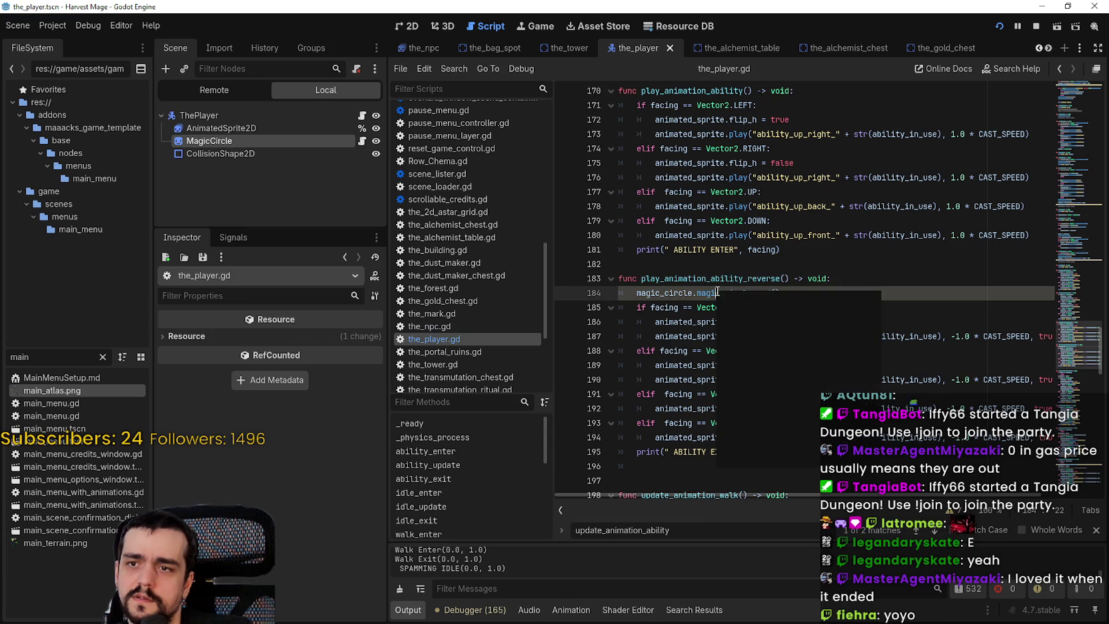
left_click(677, 318)
double_click(724, 294)
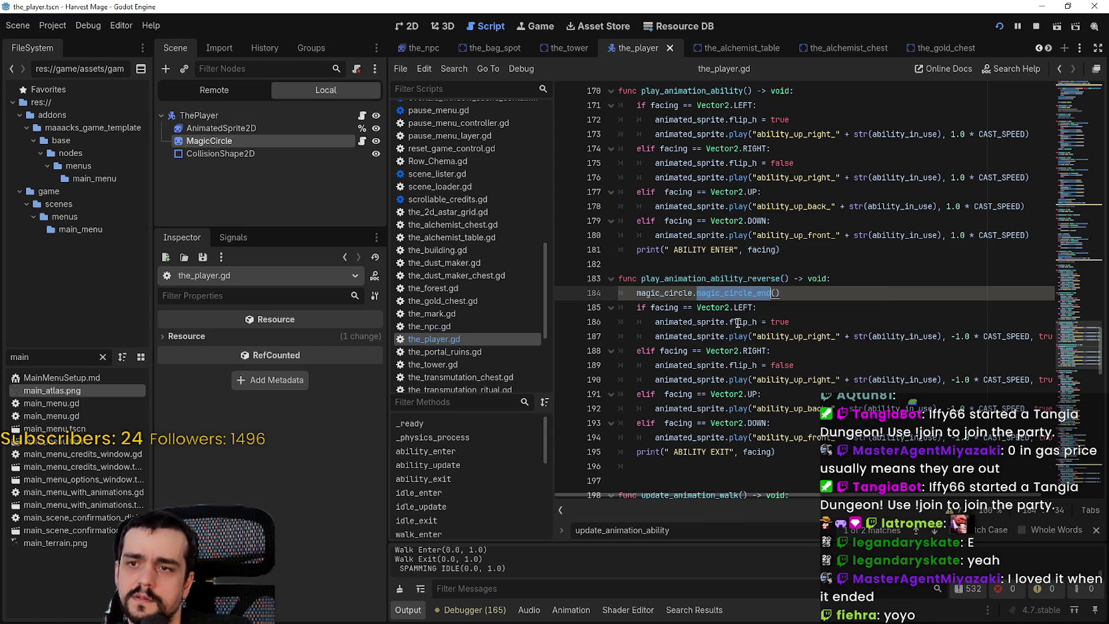
left_click(363, 141)
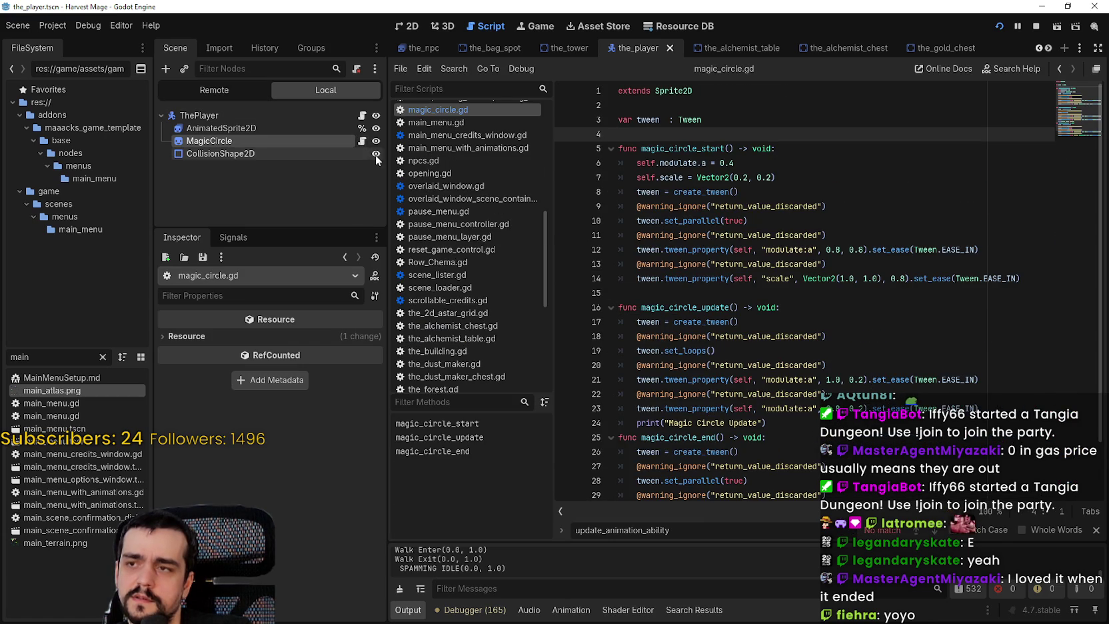
Add an empty line after the print line at the end of magic_circle_end.
left_click(692, 292)
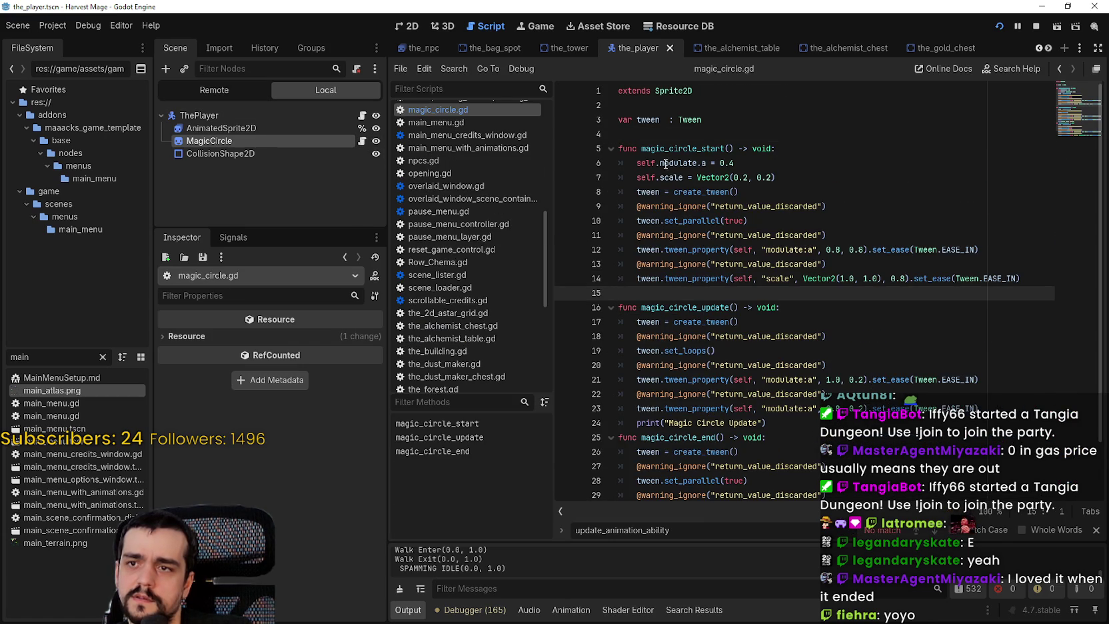
scroll(707, 360, "down", 2)
left_click(810, 368)
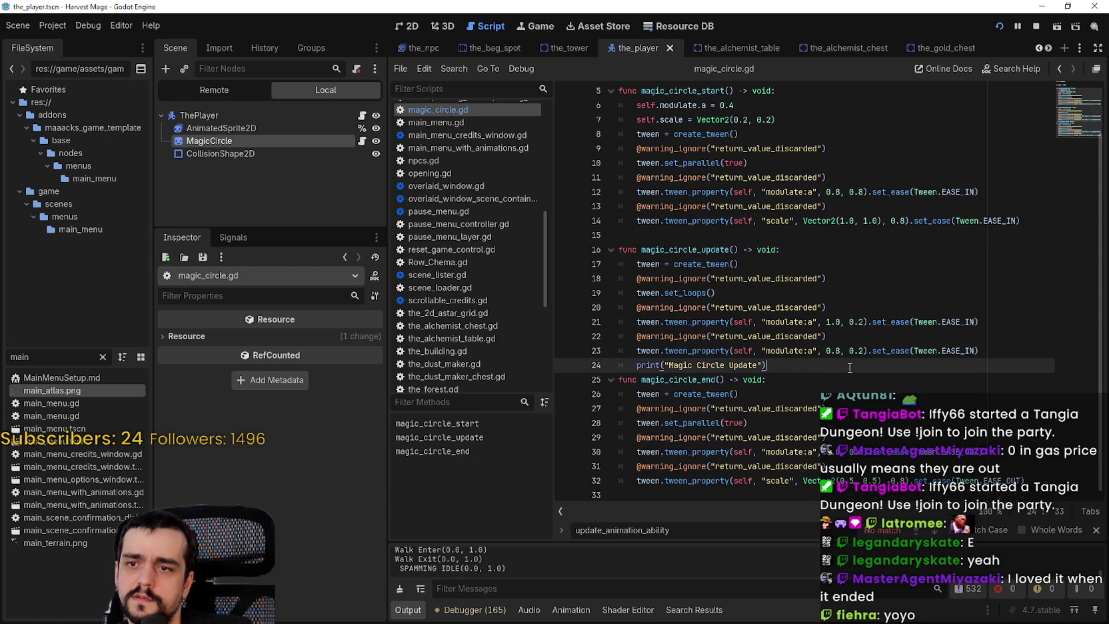
key("Return")
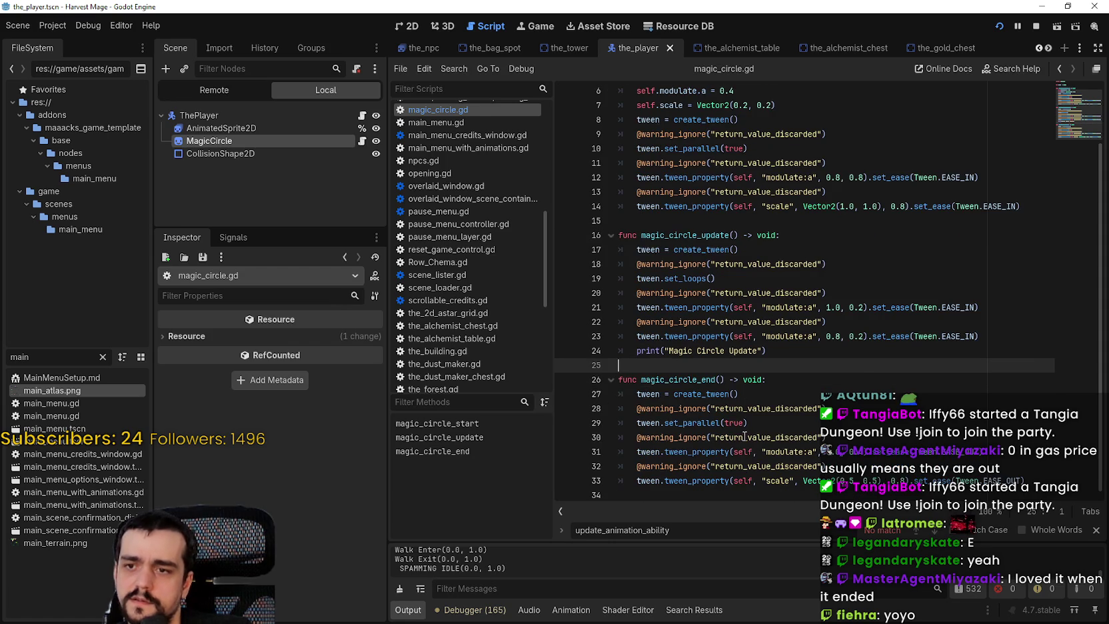
left_click(741, 498)
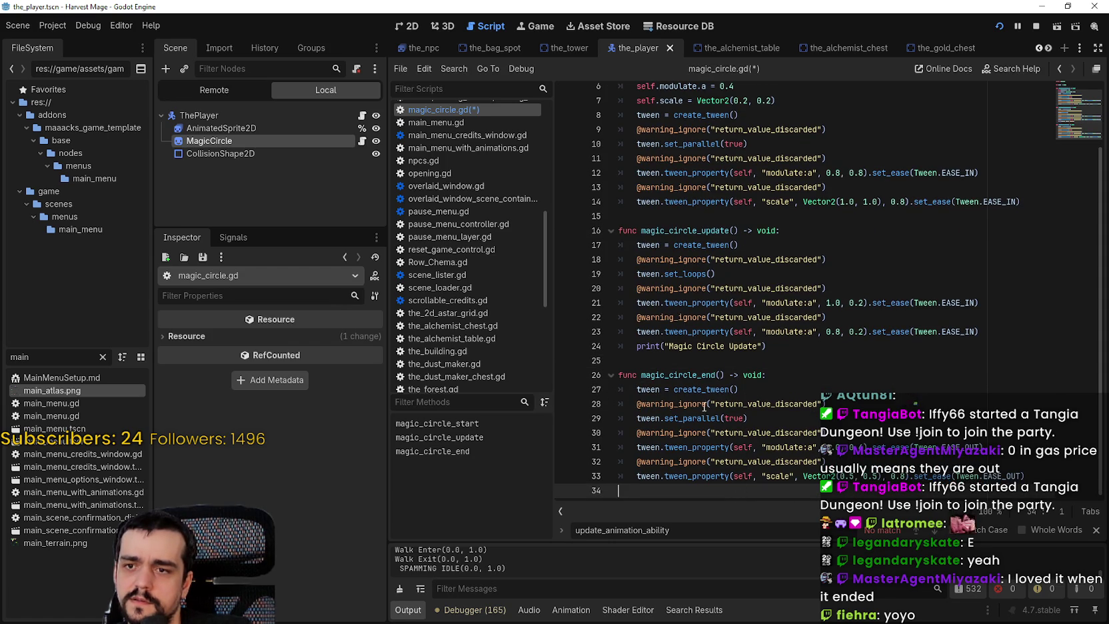
Try writing a tween_await call on line 34, then erase the failed attempt.
mouse_move(707, 422)
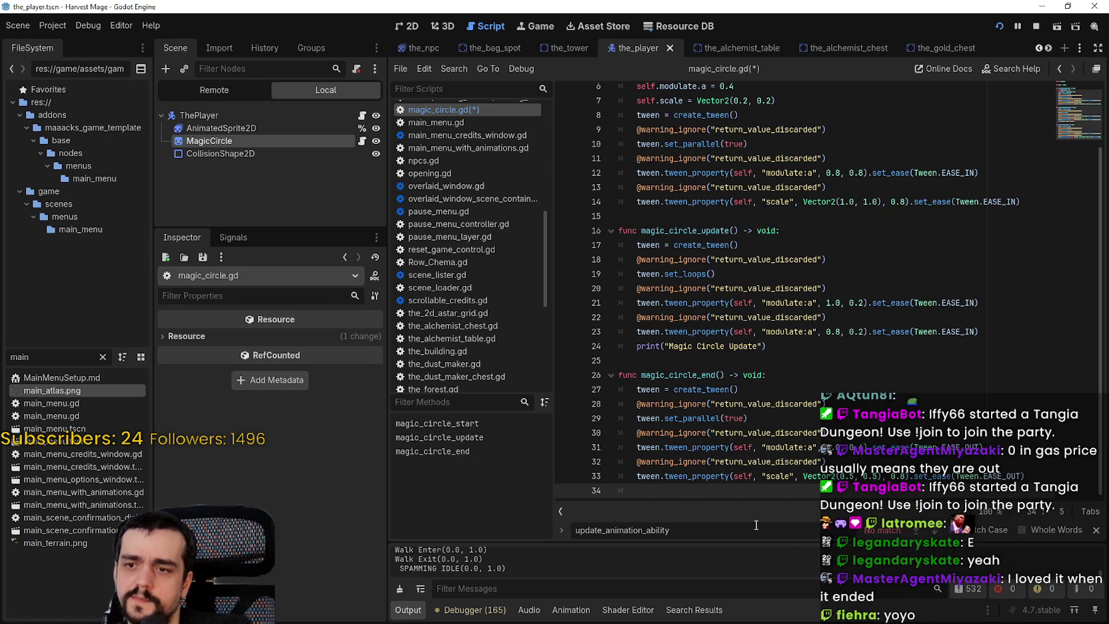
type("tween")
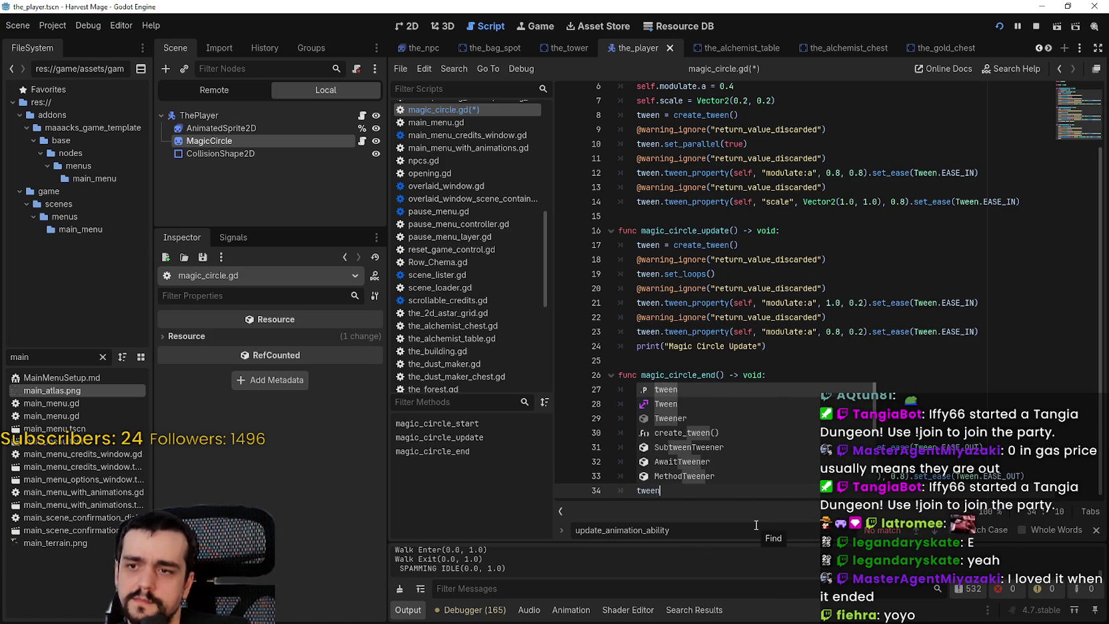
type(".a")
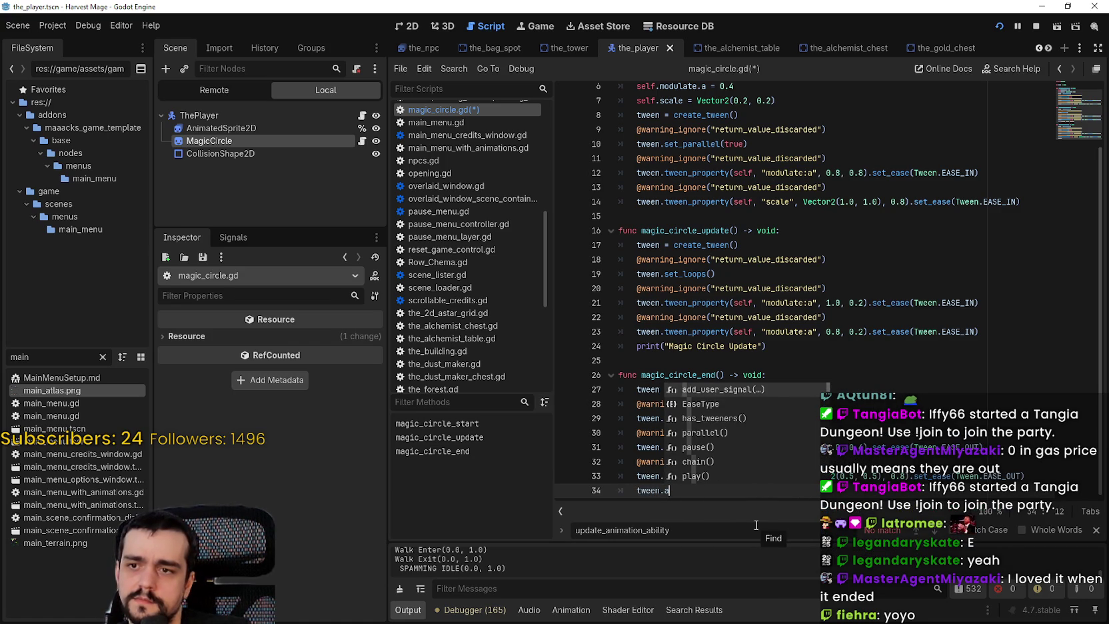
type("wai")
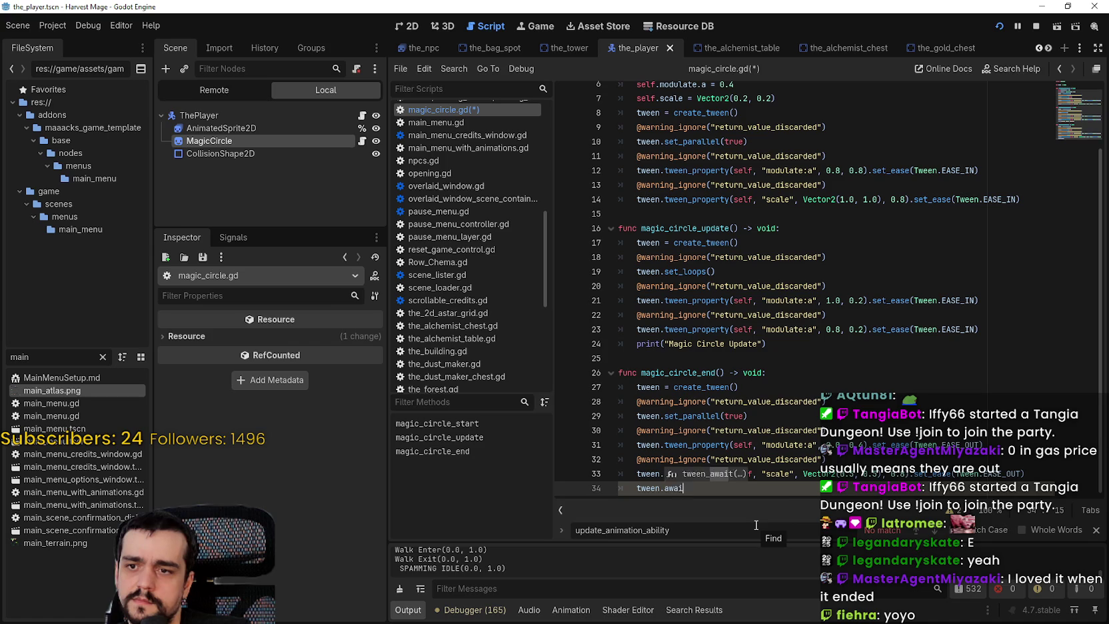
key("Return")
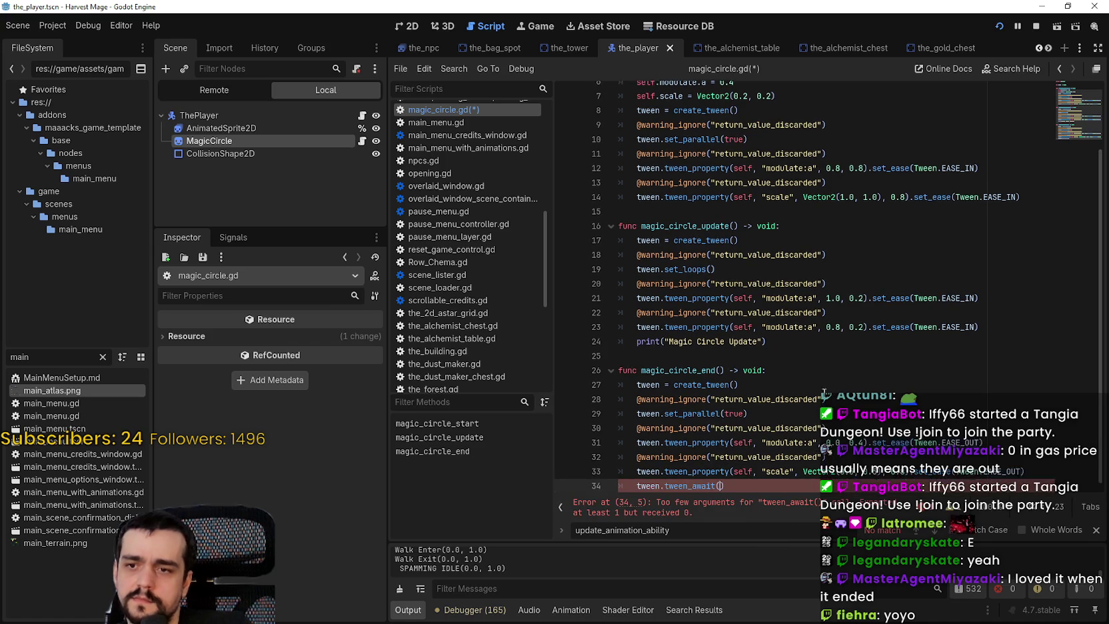
type("teen.")
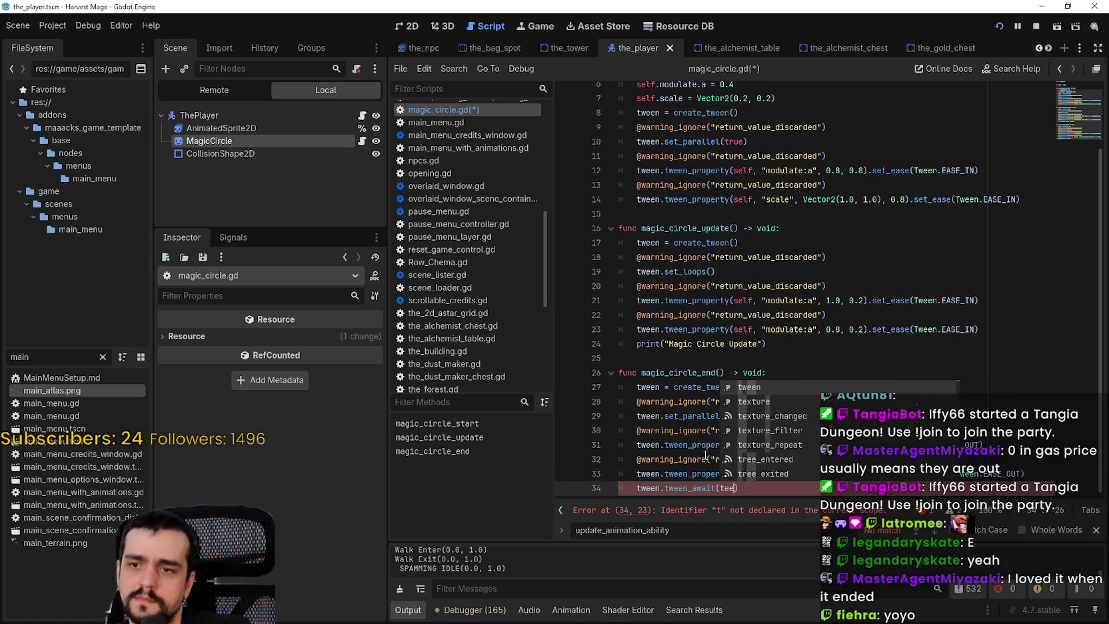
key("Escape")
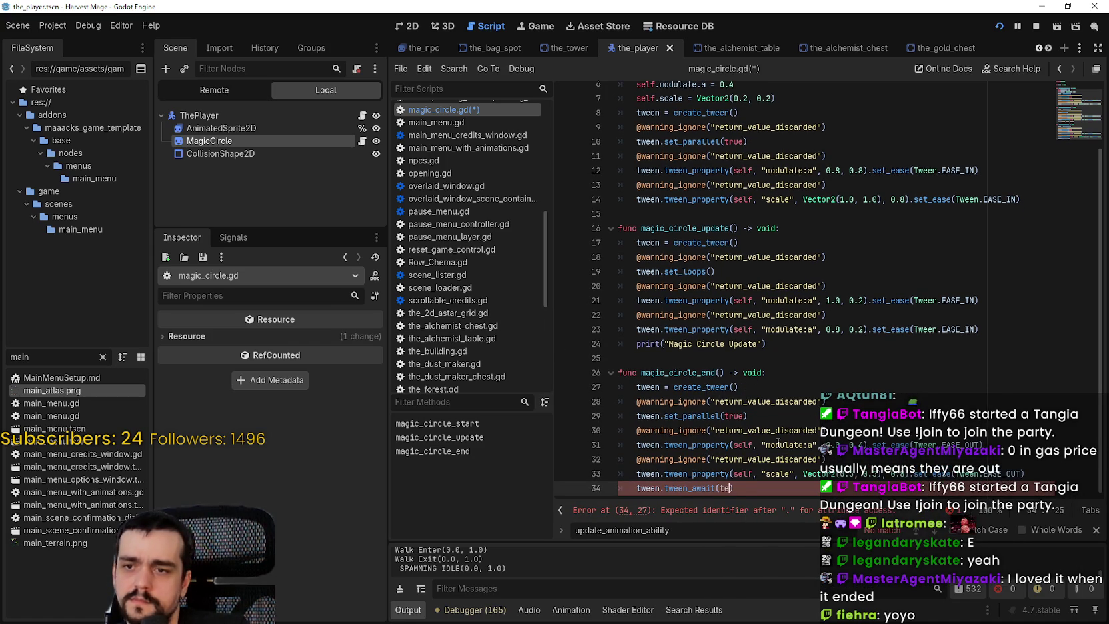
key("BackSpace")
key("BackSpace")
key("BackSpace")
type("ween")
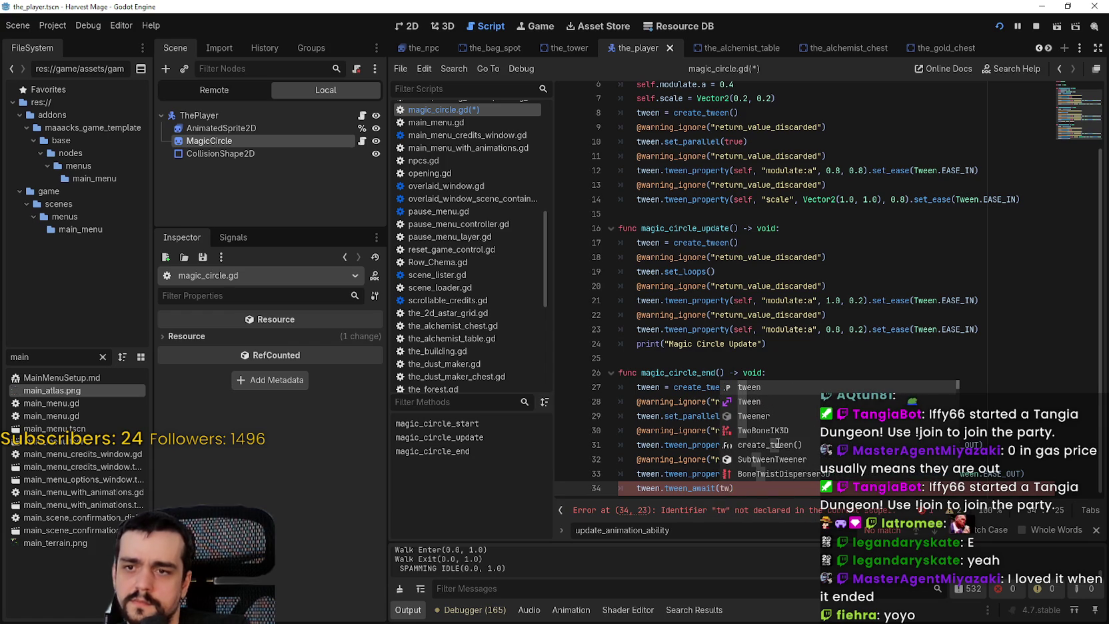
type(".")
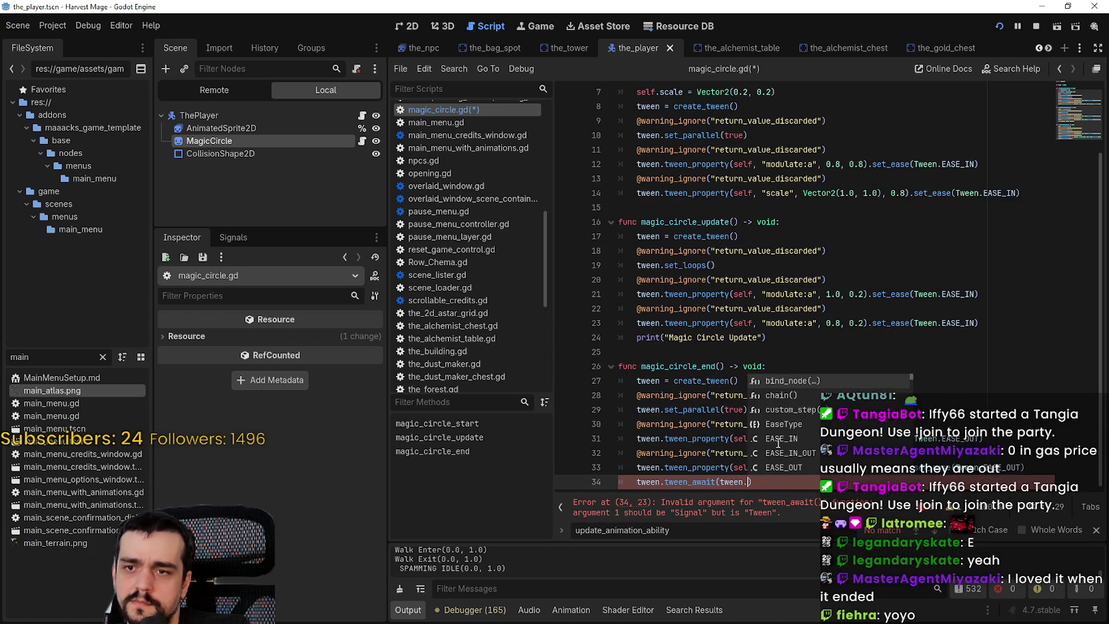
type("wa")
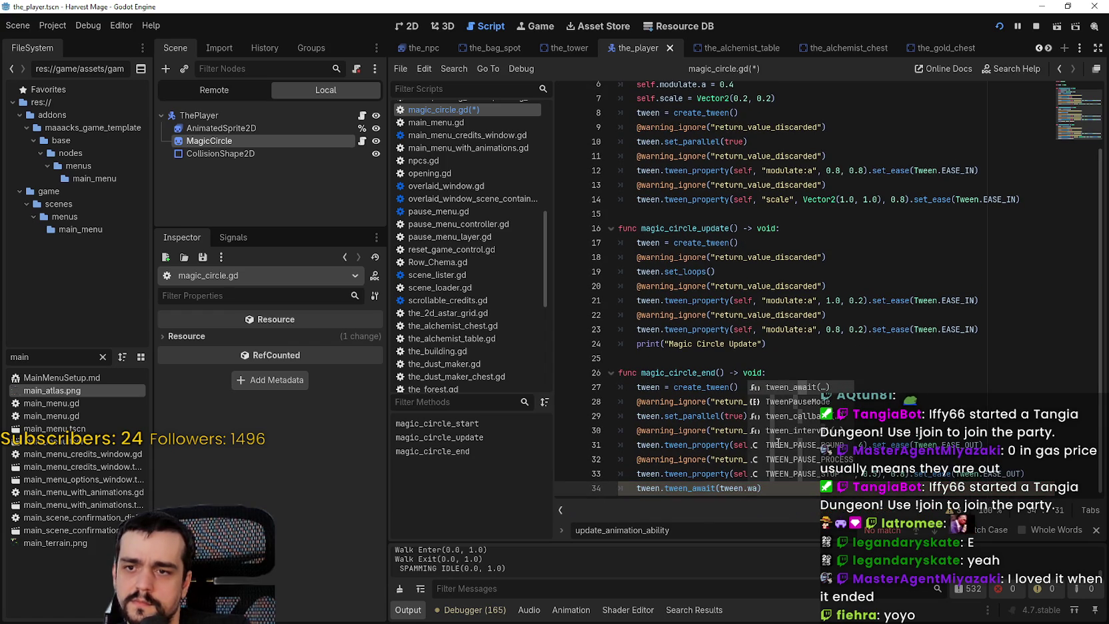
type("i")
key("BackSpace")
key("BackSpace")
key("BackSpace")
key("BackSpace")
key("BackSpace")
key("BackSpace")
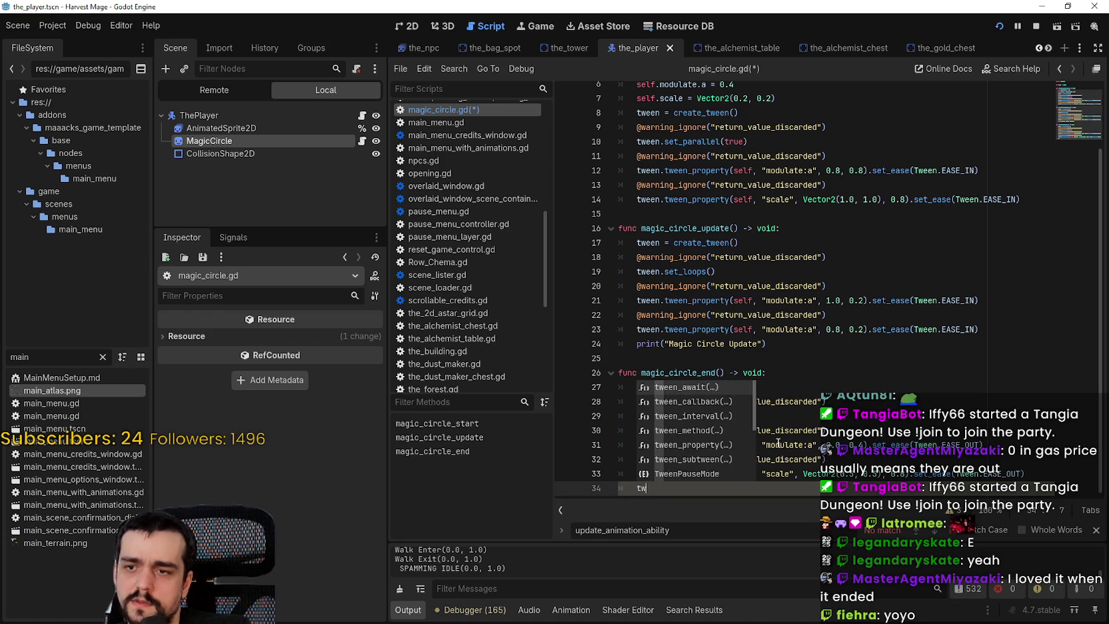
Write 'await tween.finished.connect()' on line 34 using autocomplete.
type("await tween")
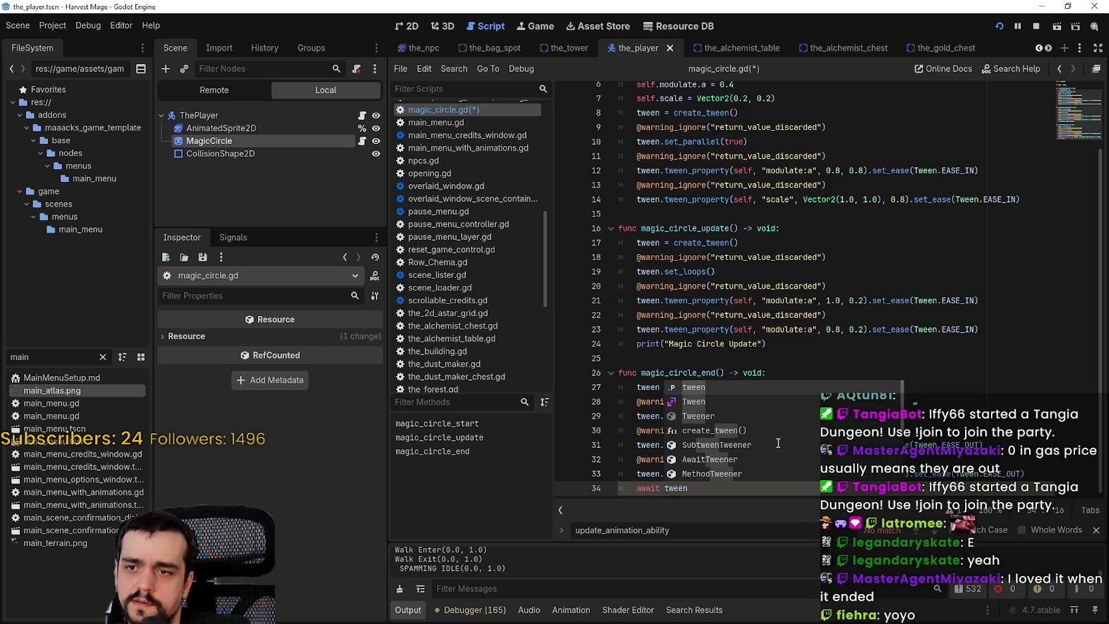
type(".")
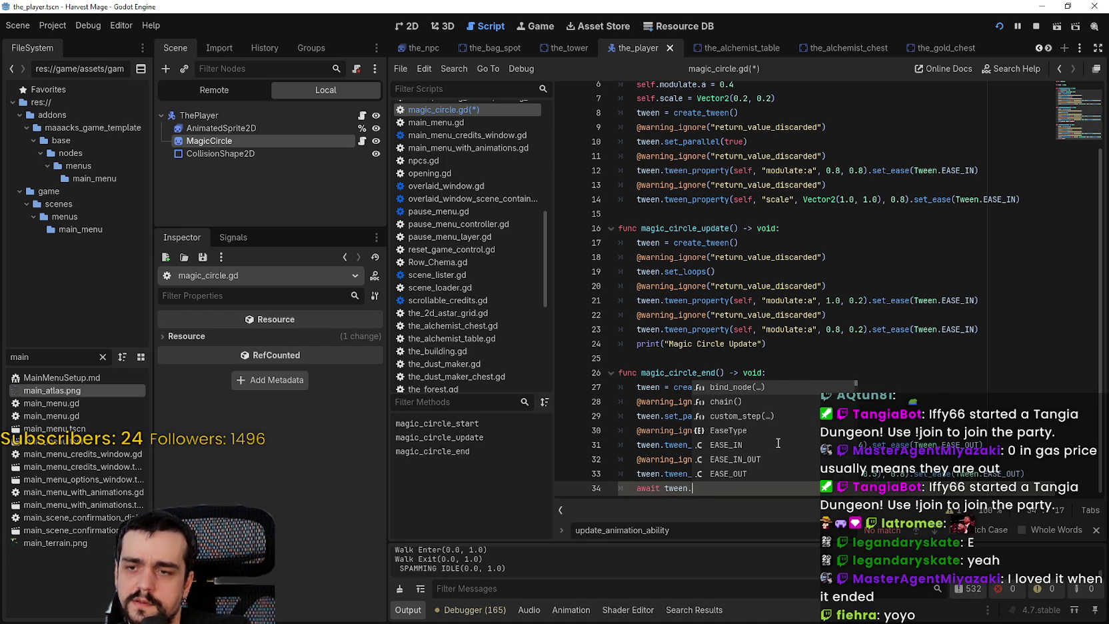
key("Down")
key("Down")
key("Down")
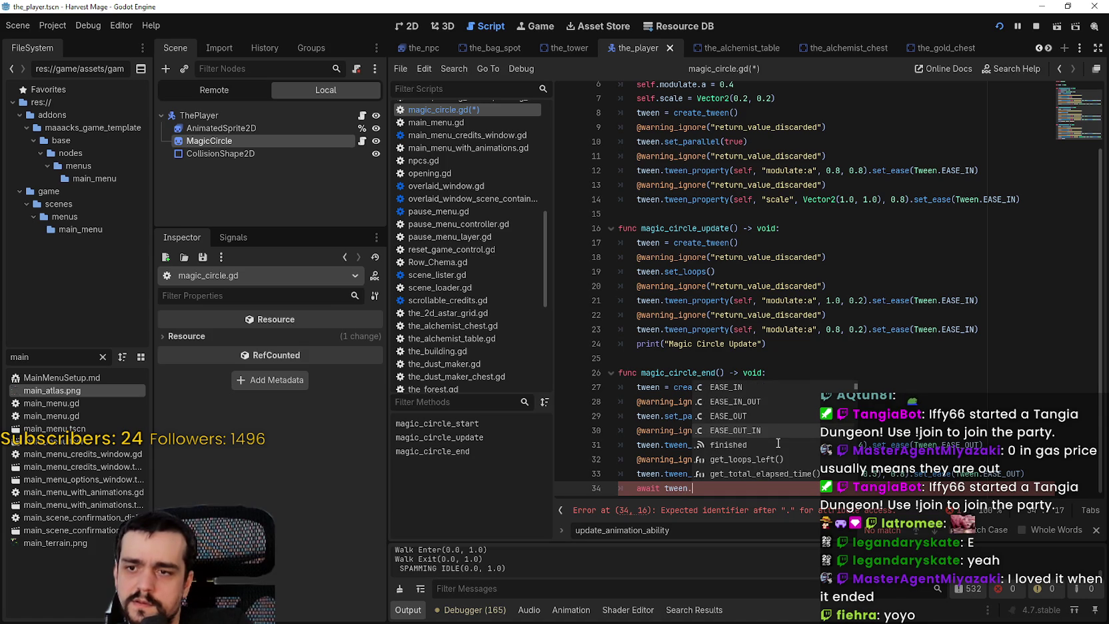
left_click(778, 443)
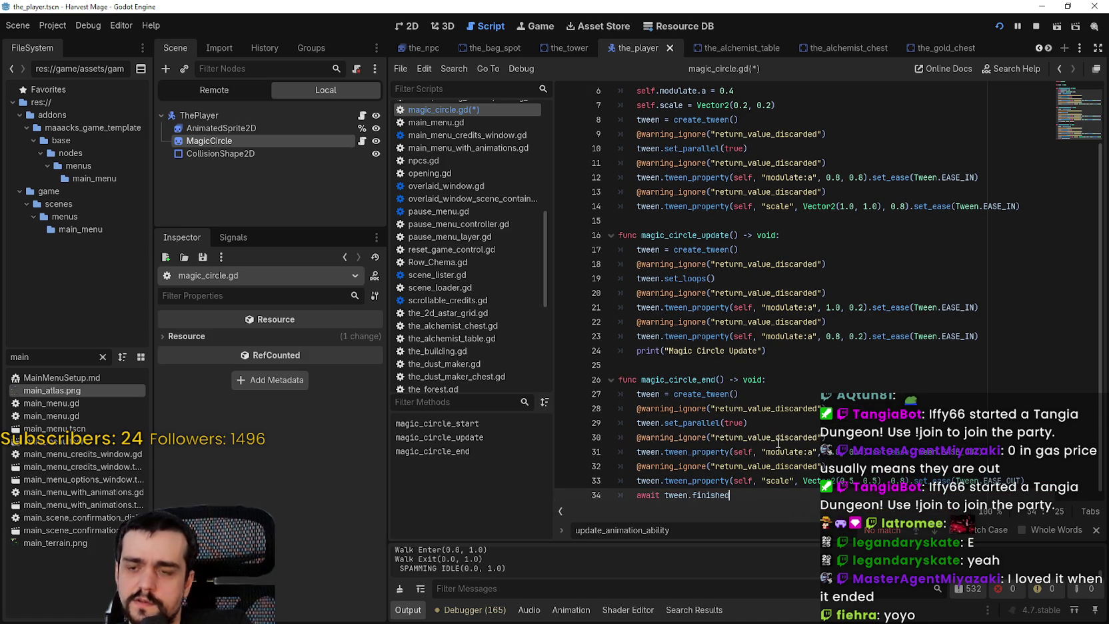
type(".")
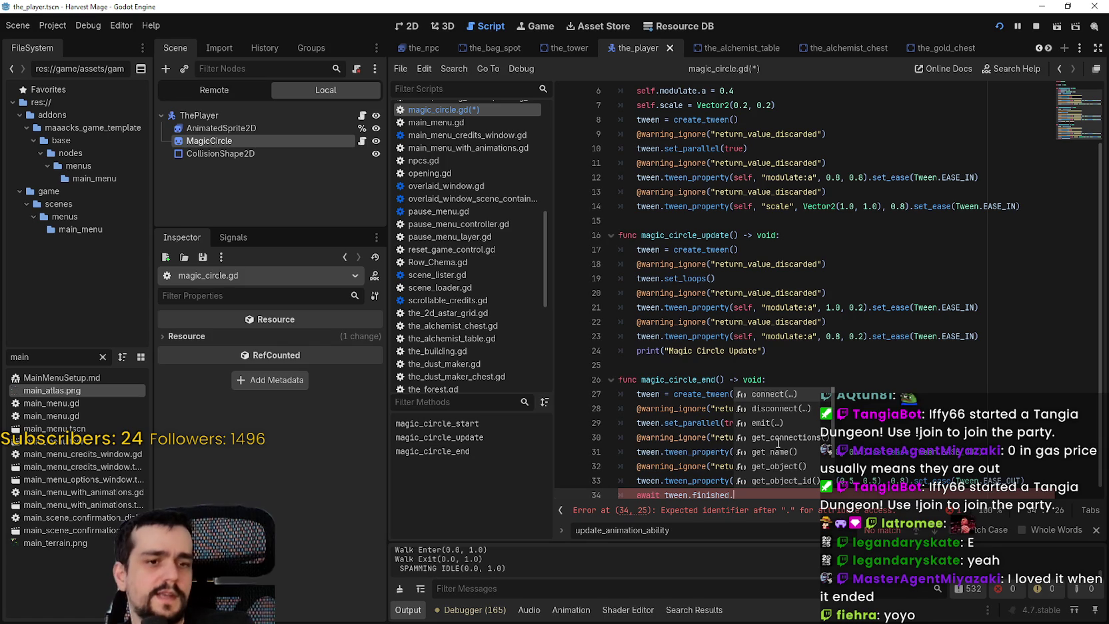
key("BackSpace")
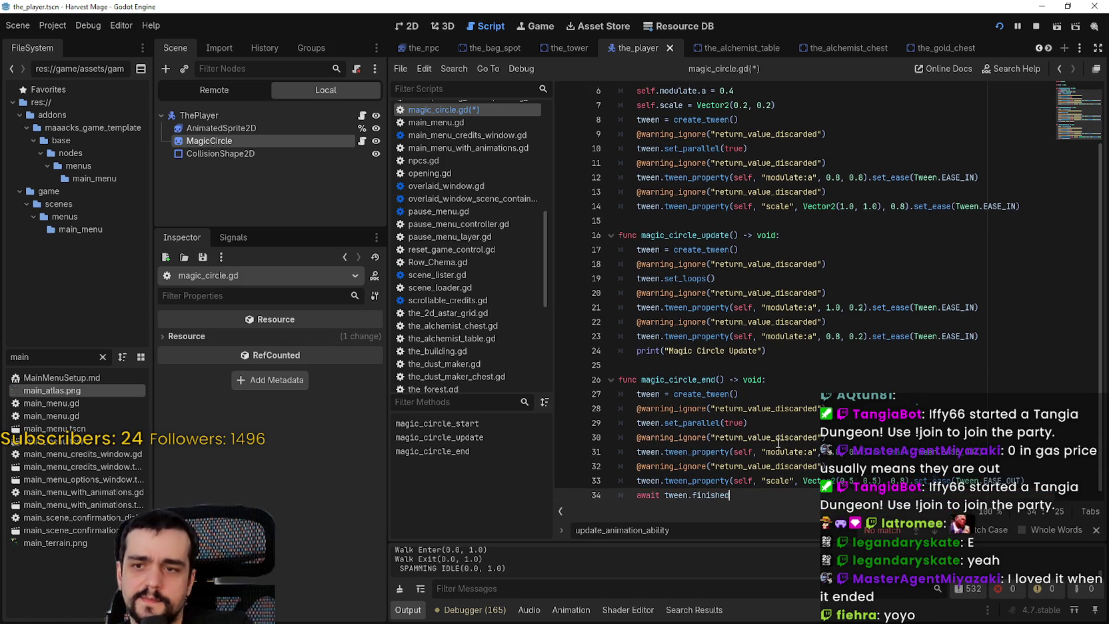
type(".con")
key("Return")
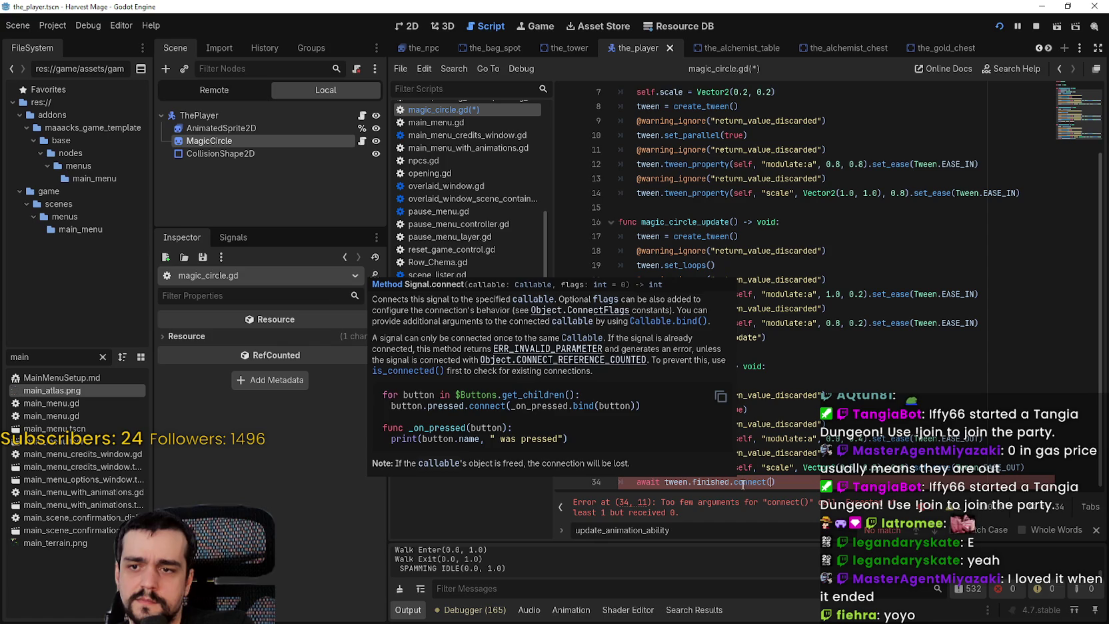
mouse_move(707, 480)
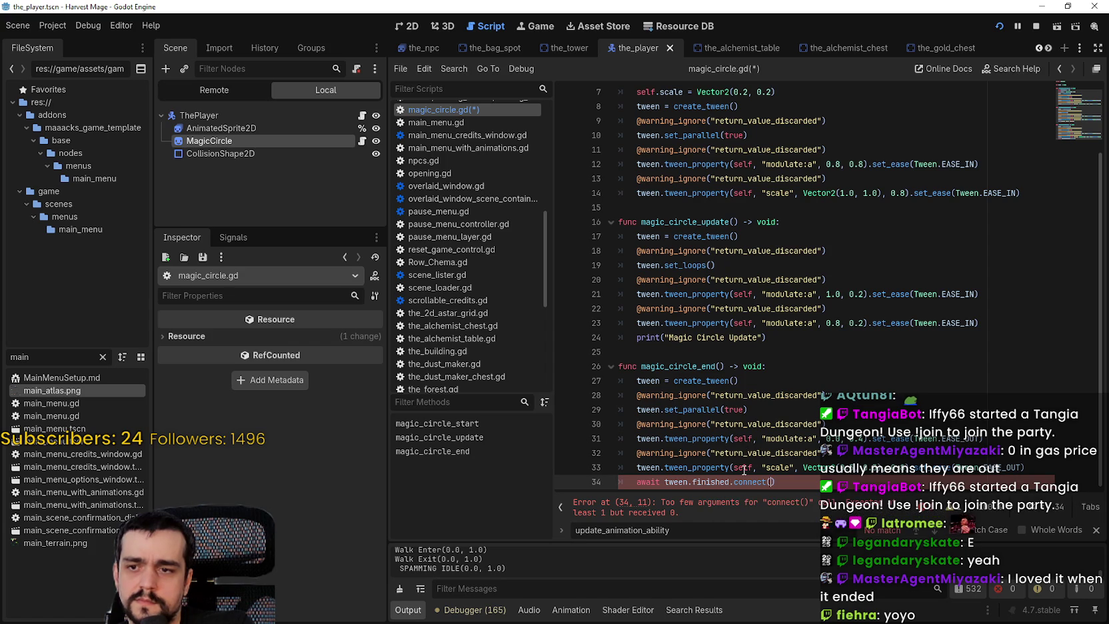
Replace line 34 with tween.tween_await(tween.finished) and close the find bar.
left_click_drag(636, 481, 792, 478)
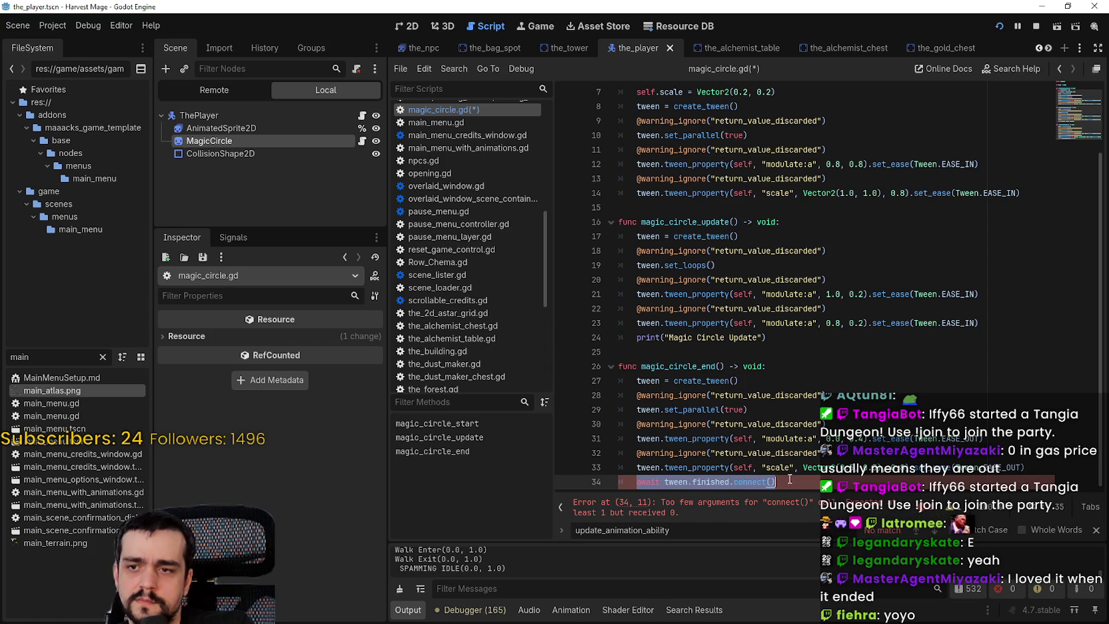
type("tween.tween_")
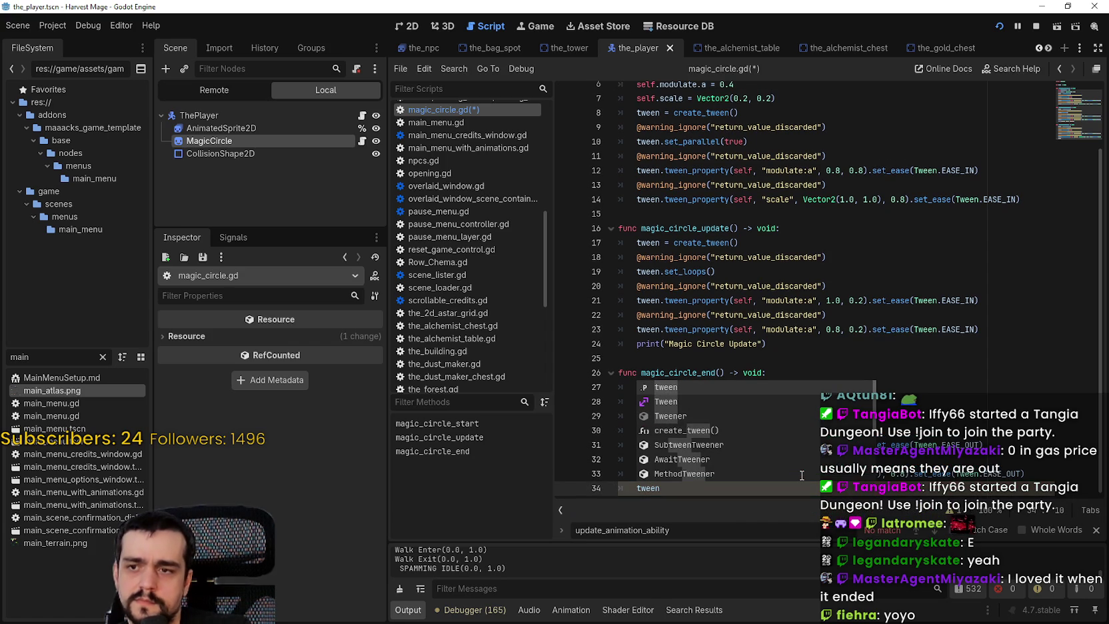
type("aw")
key("Return")
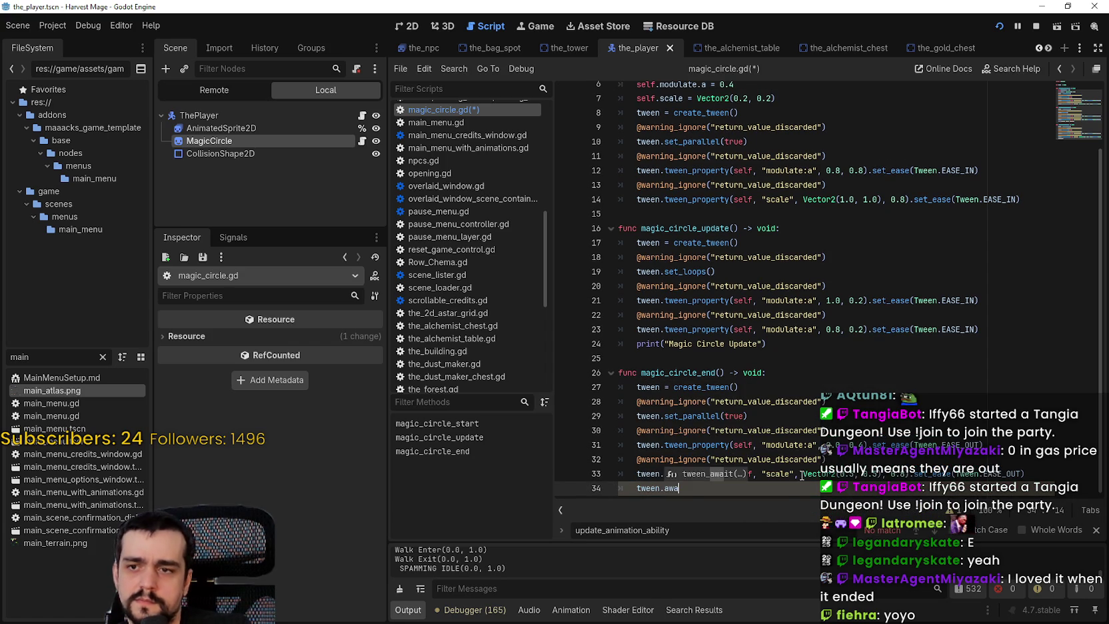
type("tween_")
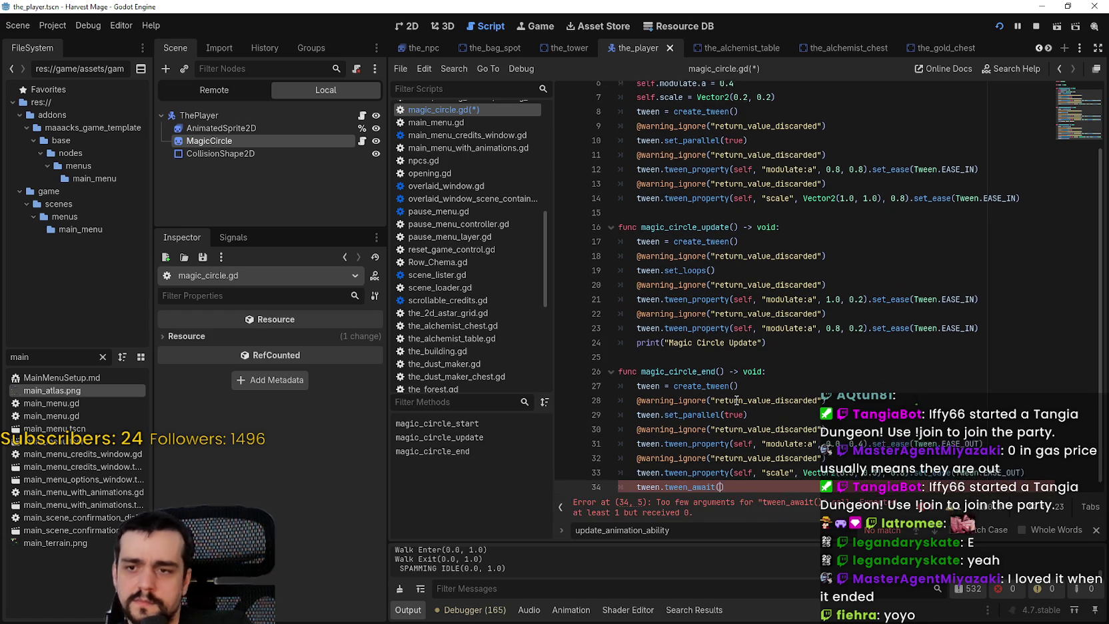
type("ween.")
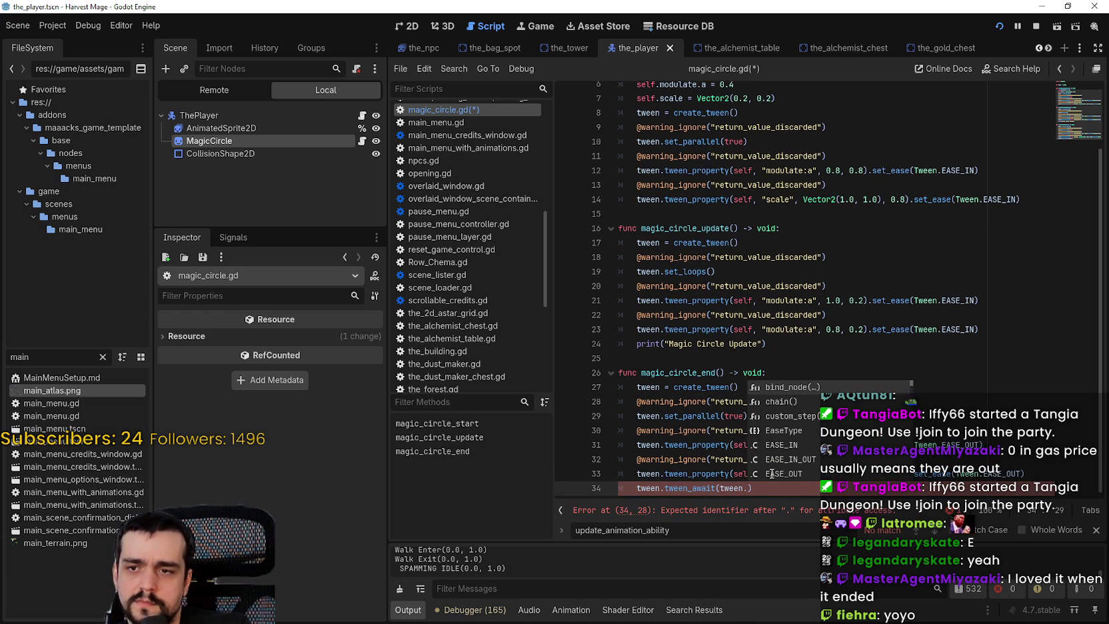
type("fi")
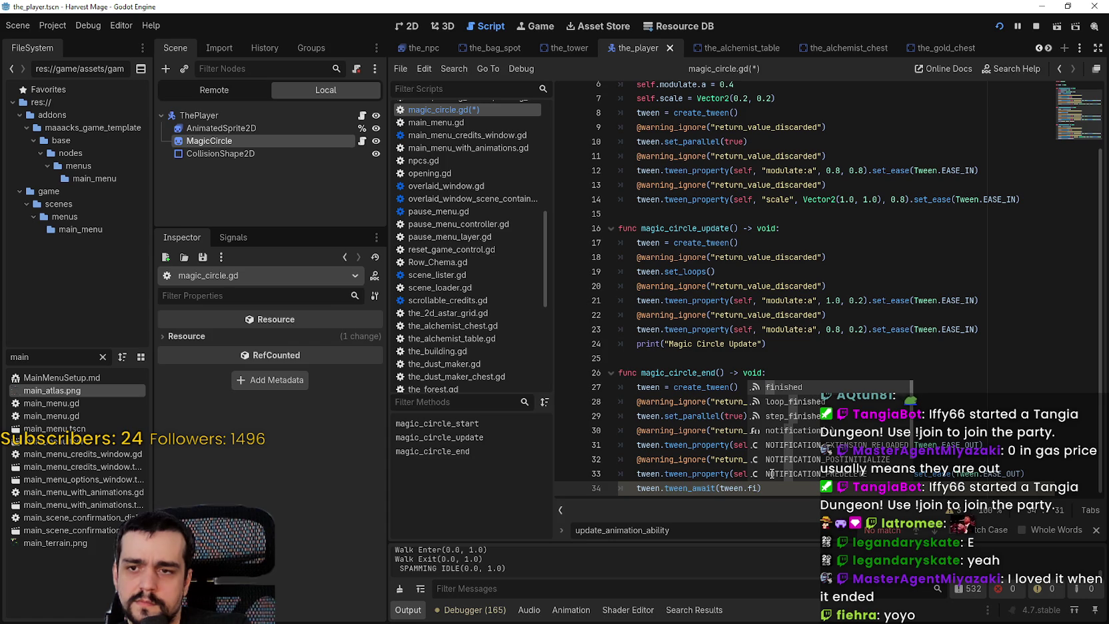
key("Return")
scroll(772, 473, "up", 2)
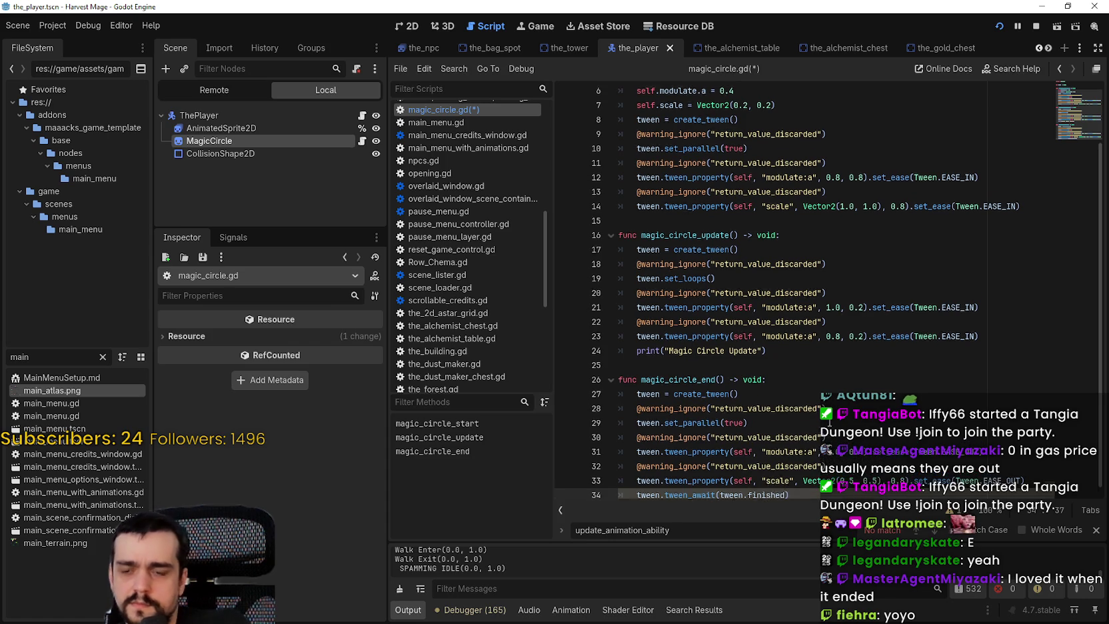
scroll(799, 481, "down", 2)
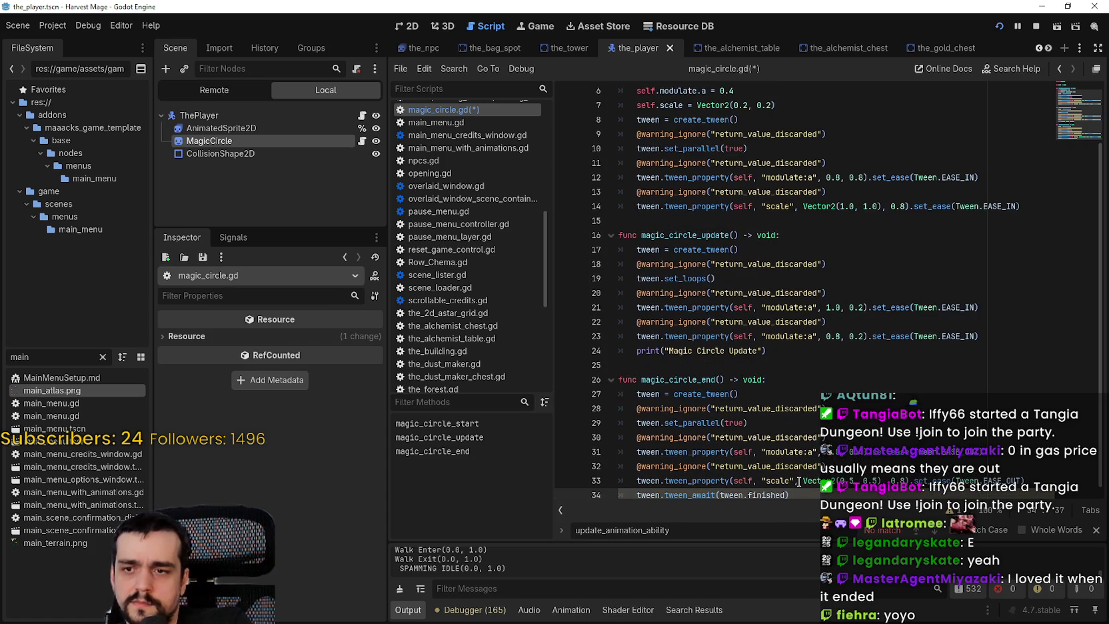
left_click(1095, 529)
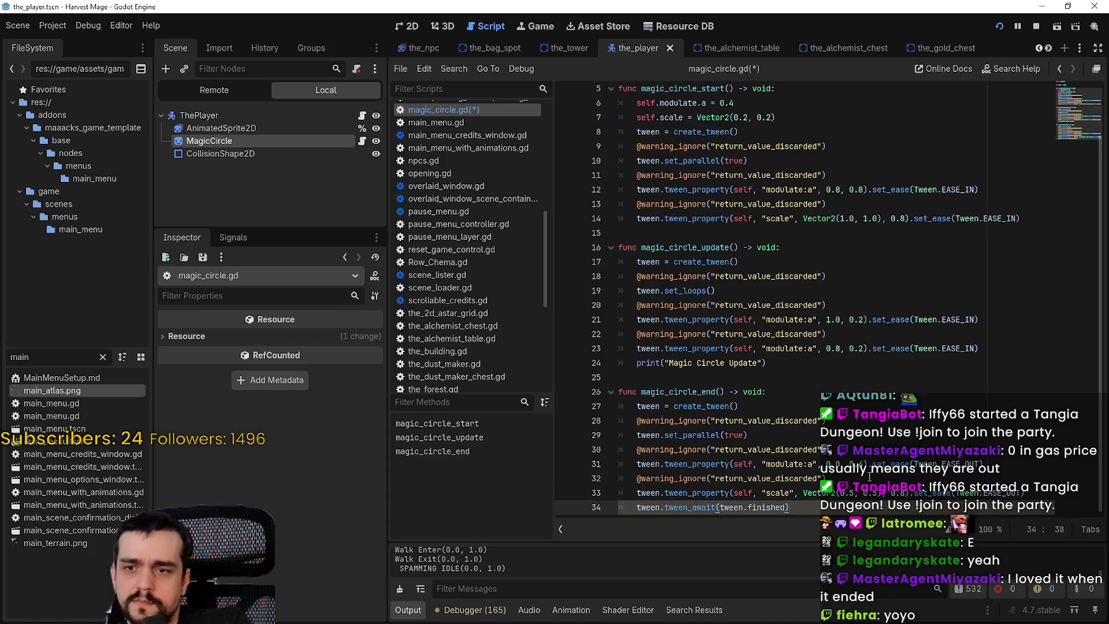
Add tween.kill() on line 35 and save the script.
key("Return")
type("magic_circle")
key("ctrl+BackSpace")
type("twe")
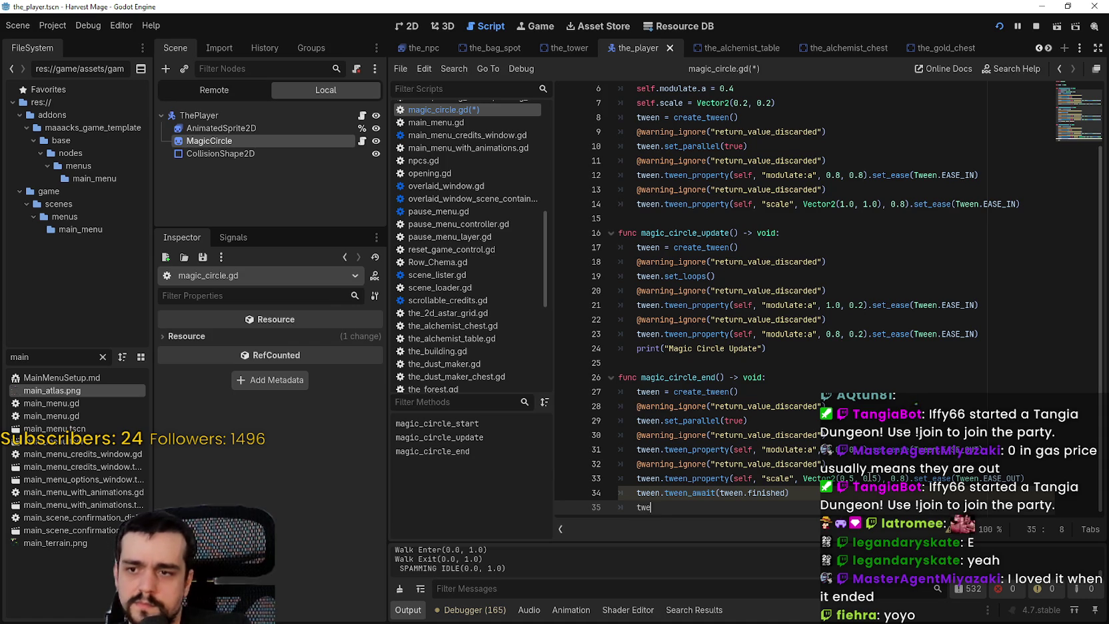
type("en.kil")
key("Return")
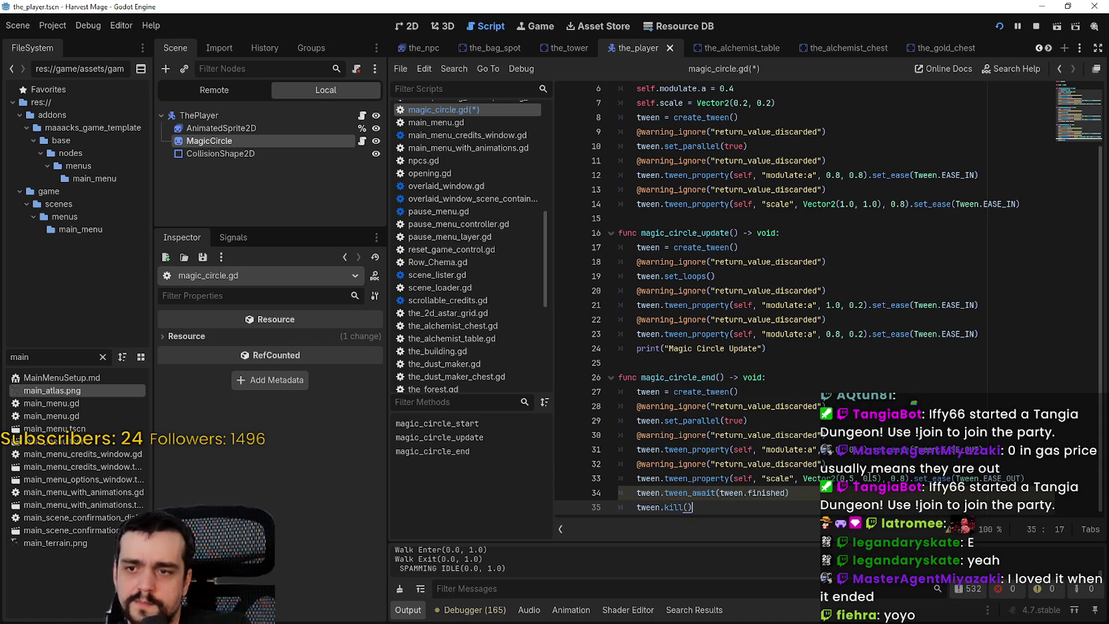
key("ctrl+s")
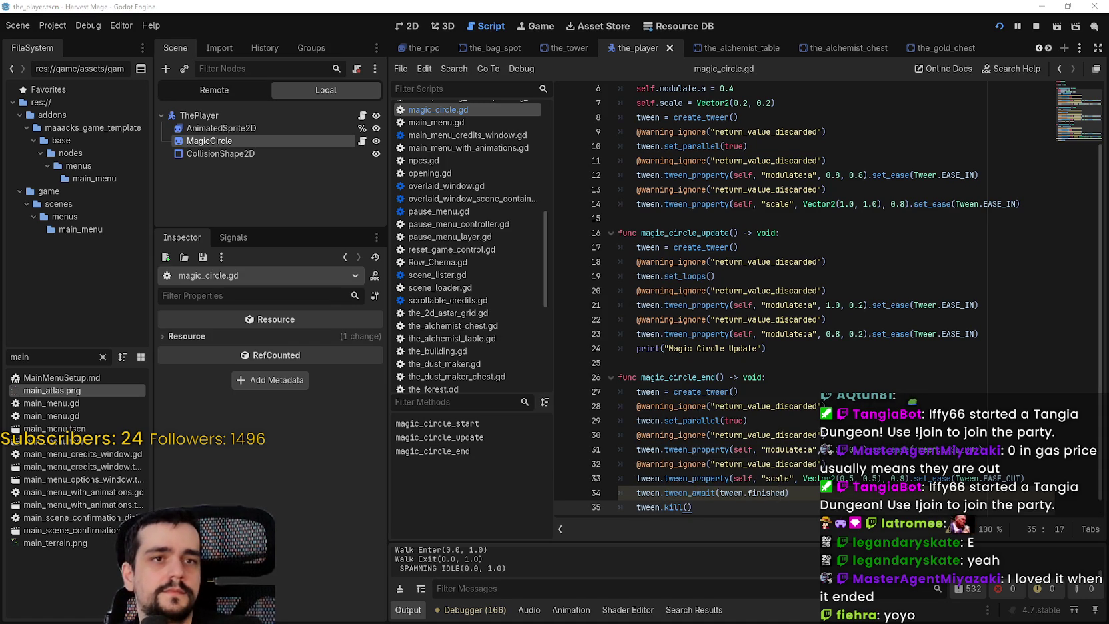
Stop the running game and relaunch the project with F5.
left_click(767, 348)
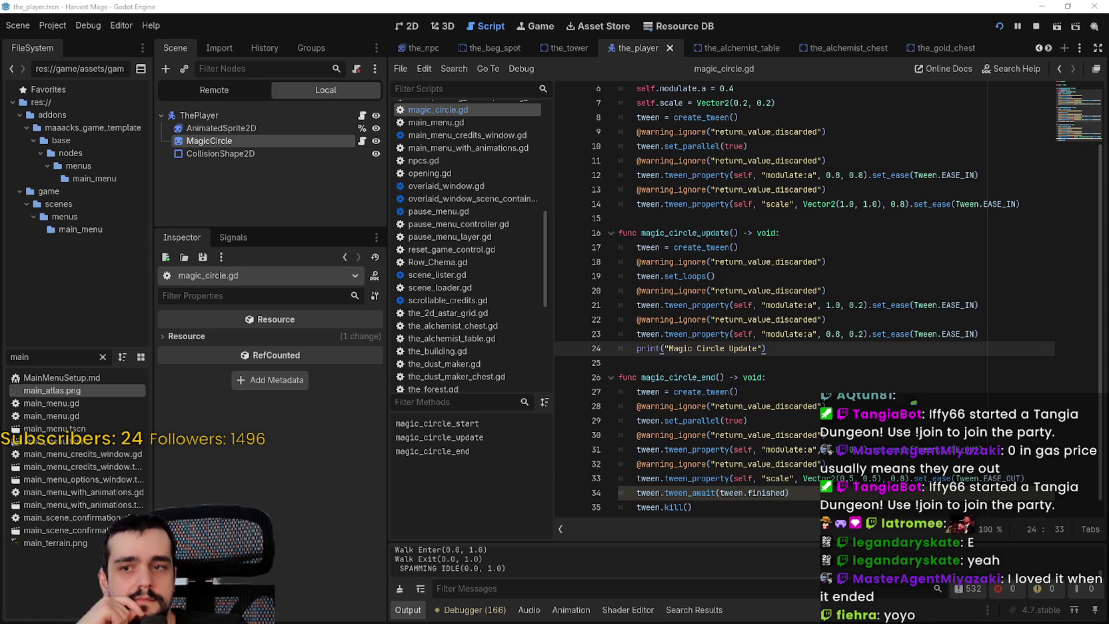
left_click(717, 276)
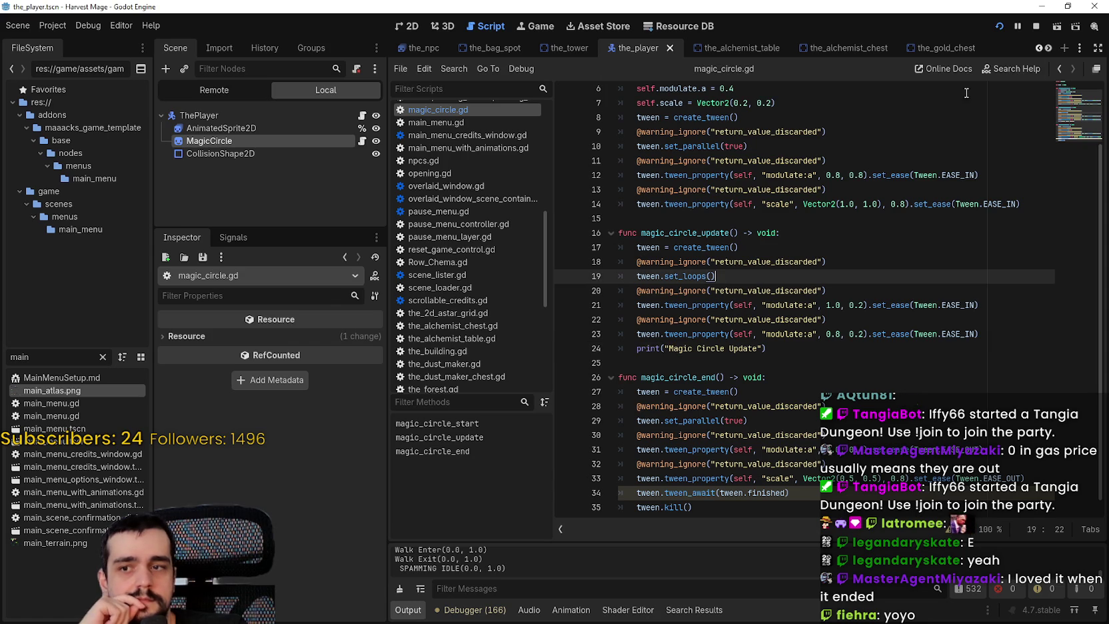
left_click(1036, 26)
key("F5")
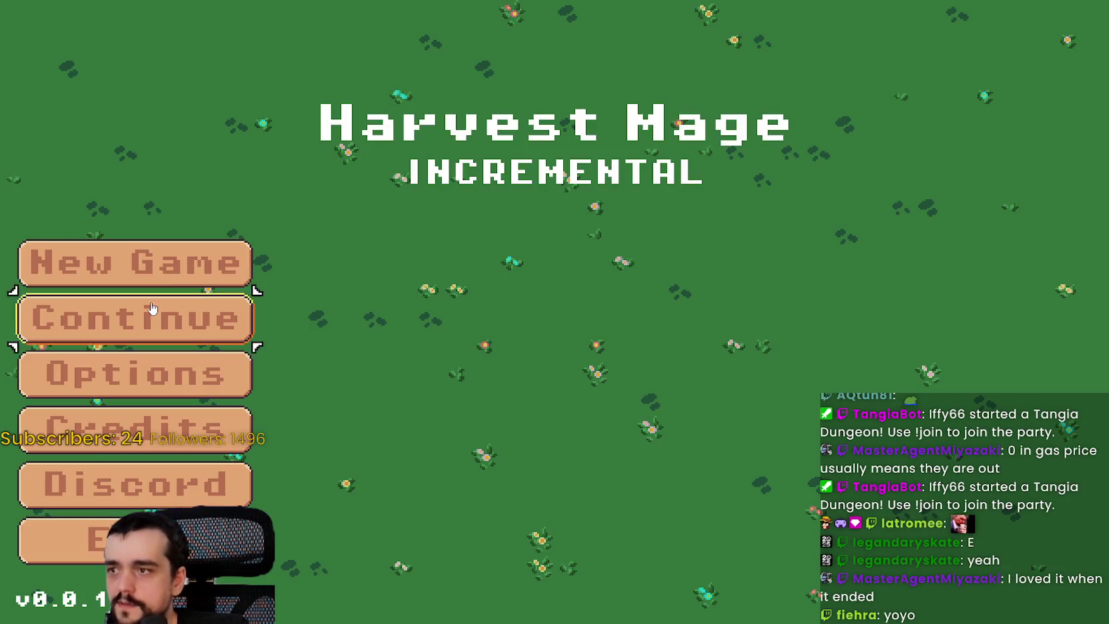
Continue the saved game, walk up, left and right watching the magic circle, then return to Godot.
left_click(143, 316)
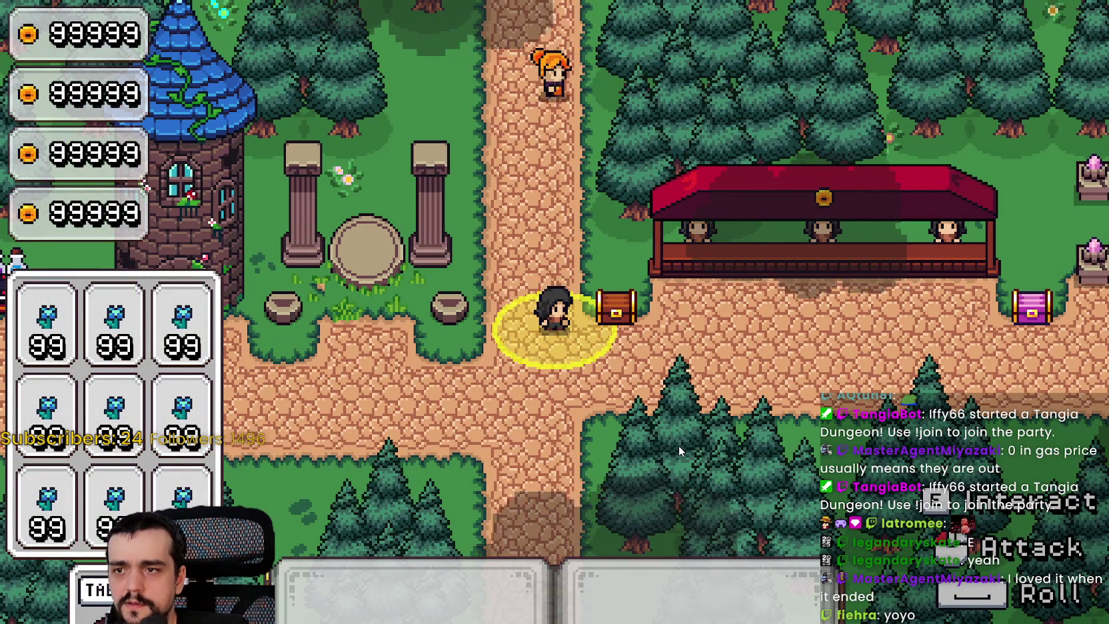
key("w")
key("w")
key("a")
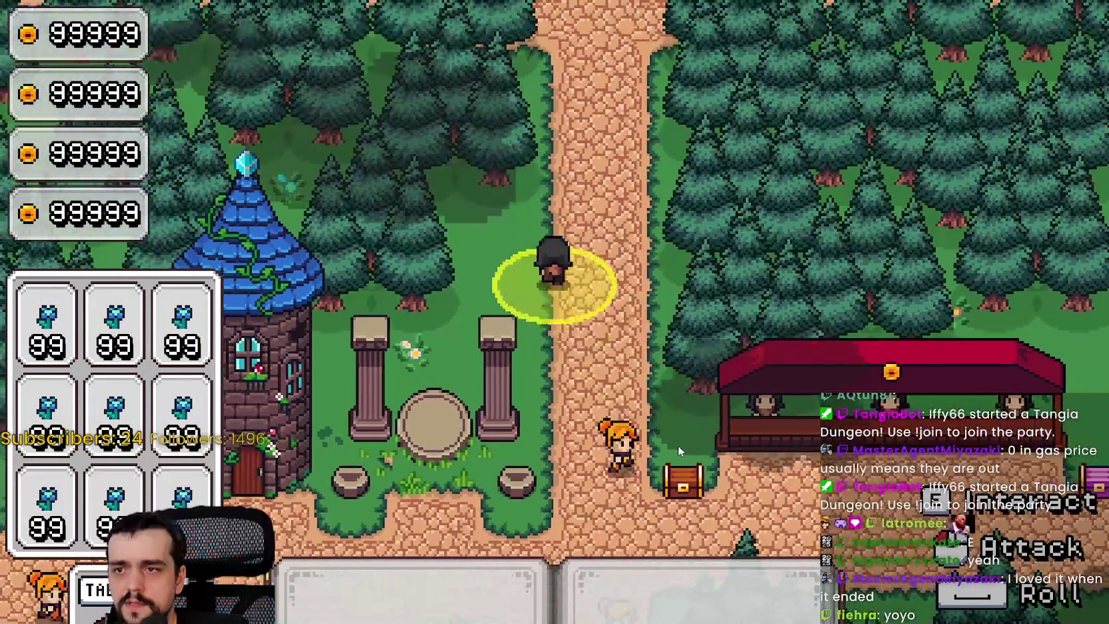
key("d")
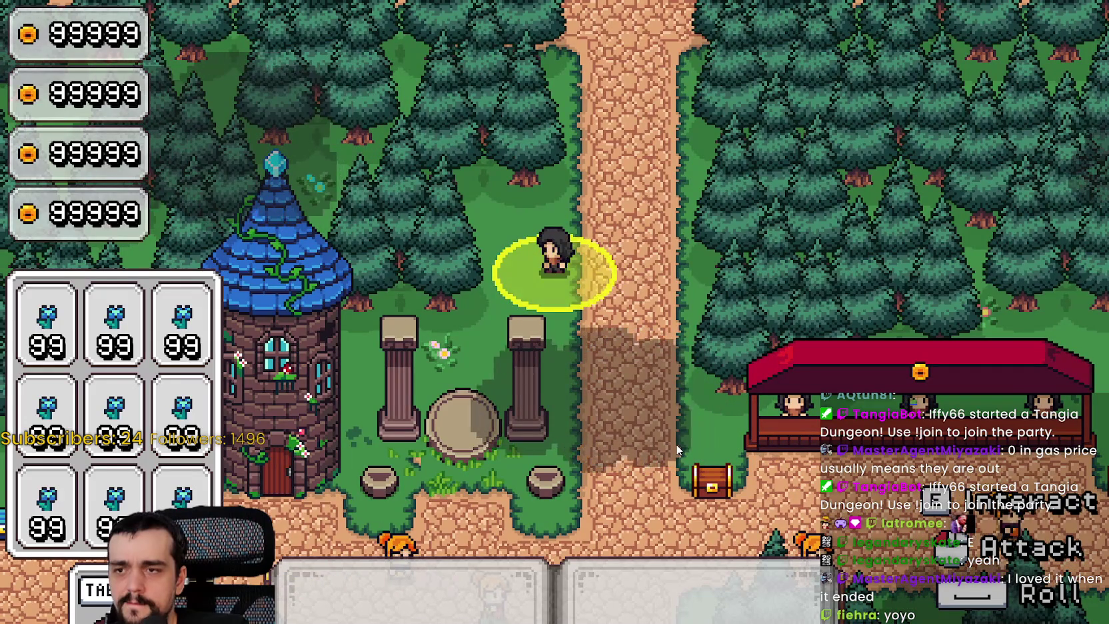
key("alt+Tab")
Select line 34's tween_await call and its tween.finished argument, then view the tween_await documentation.
left_click(651, 460)
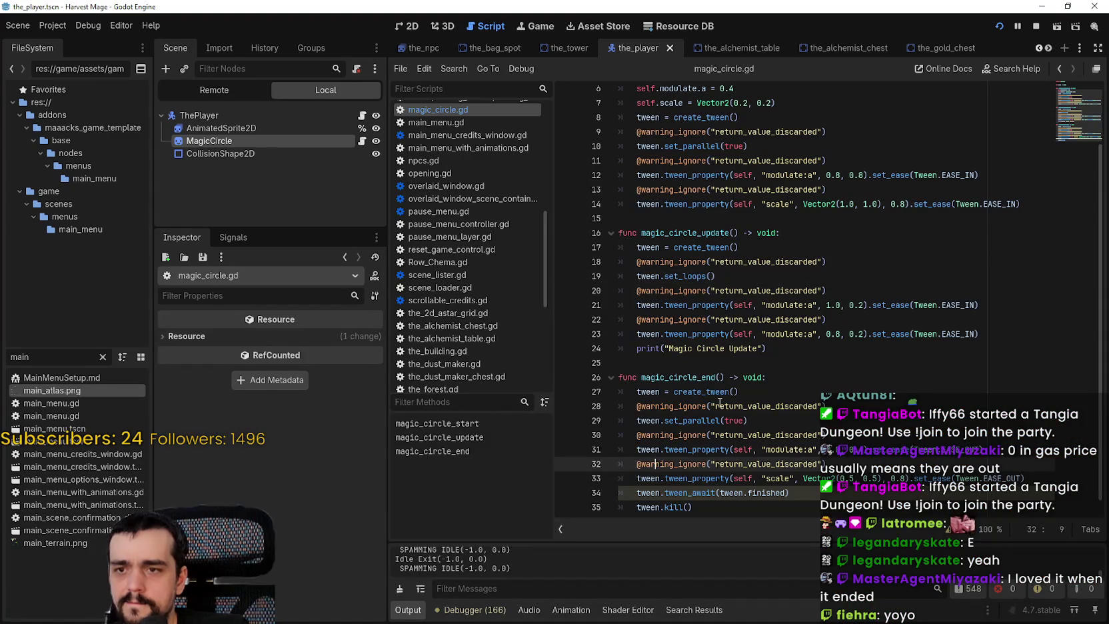
scroll(733, 477, "down", 1)
left_click(792, 481)
left_click_drag(792, 481, 625, 482)
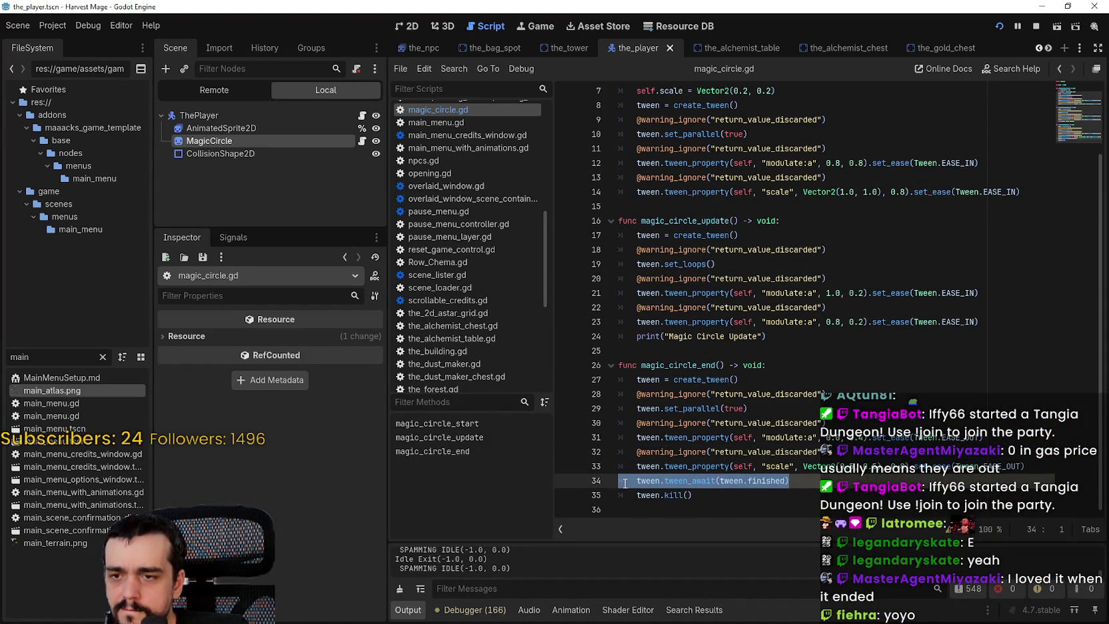
double_click(768, 480)
left_click_drag(768, 480, 737, 481)
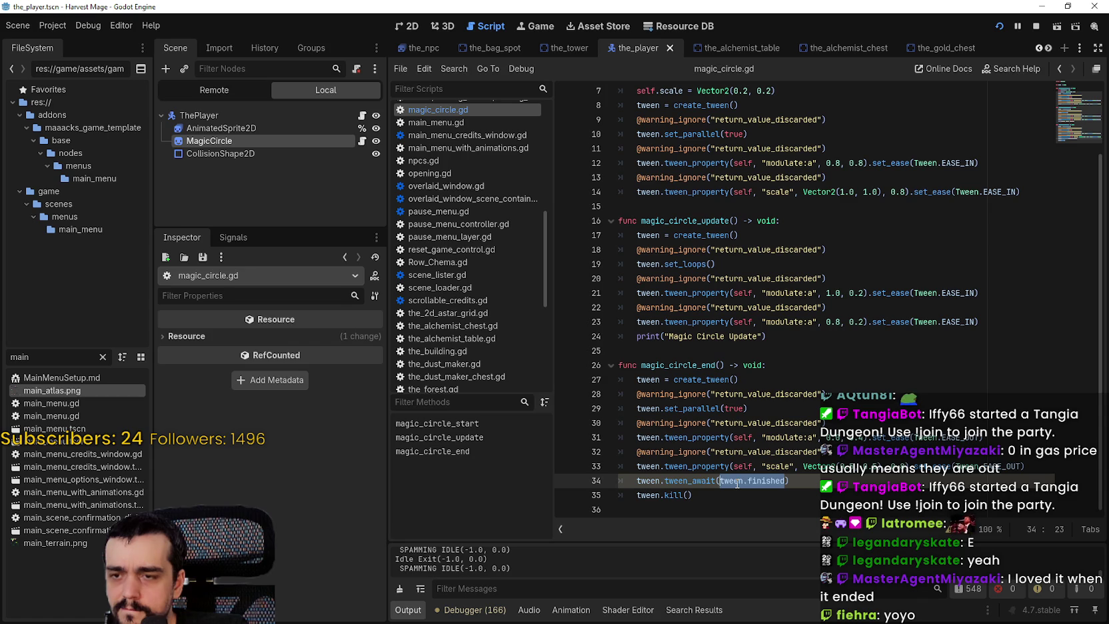
mouse_move(697, 482)
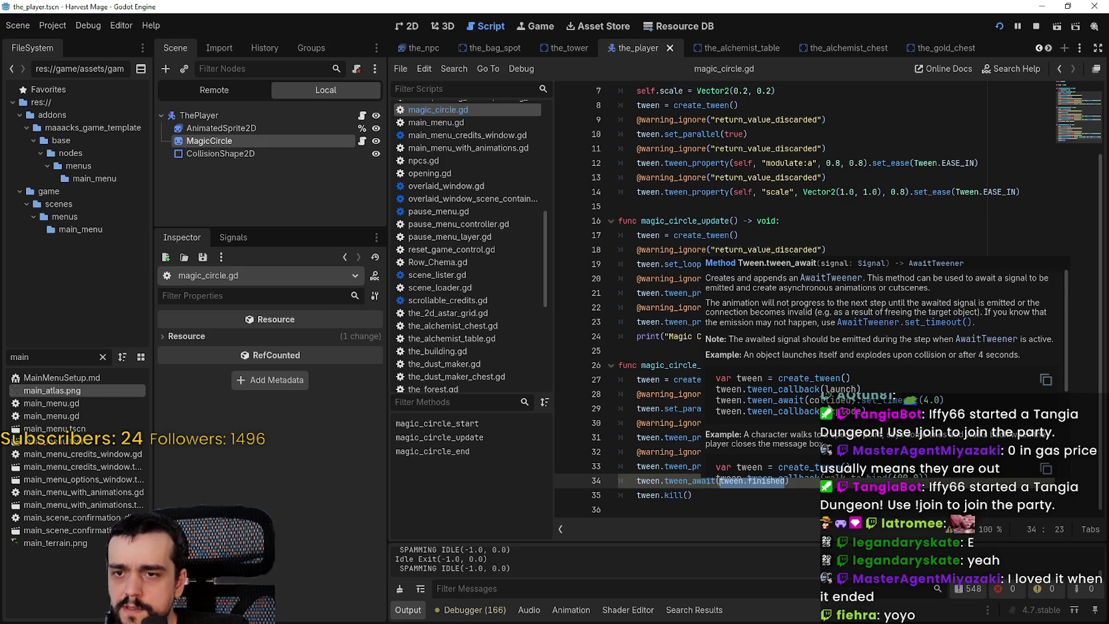
scroll(826, 404, "down", 1)
scroll(827, 404, "down", 2)
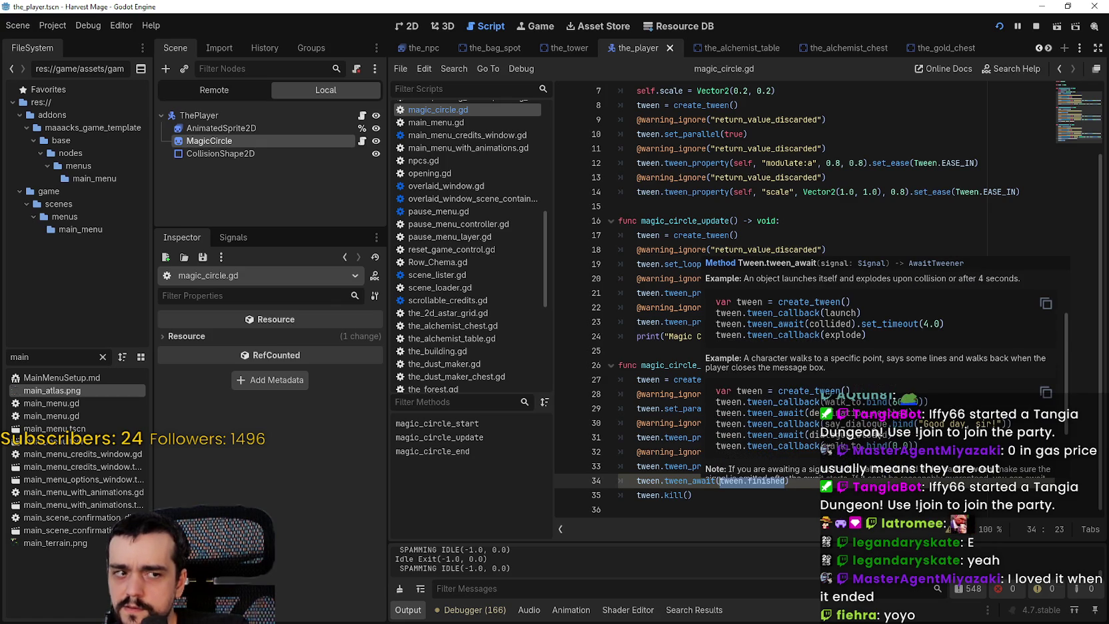
scroll(833, 422, "down", 2)
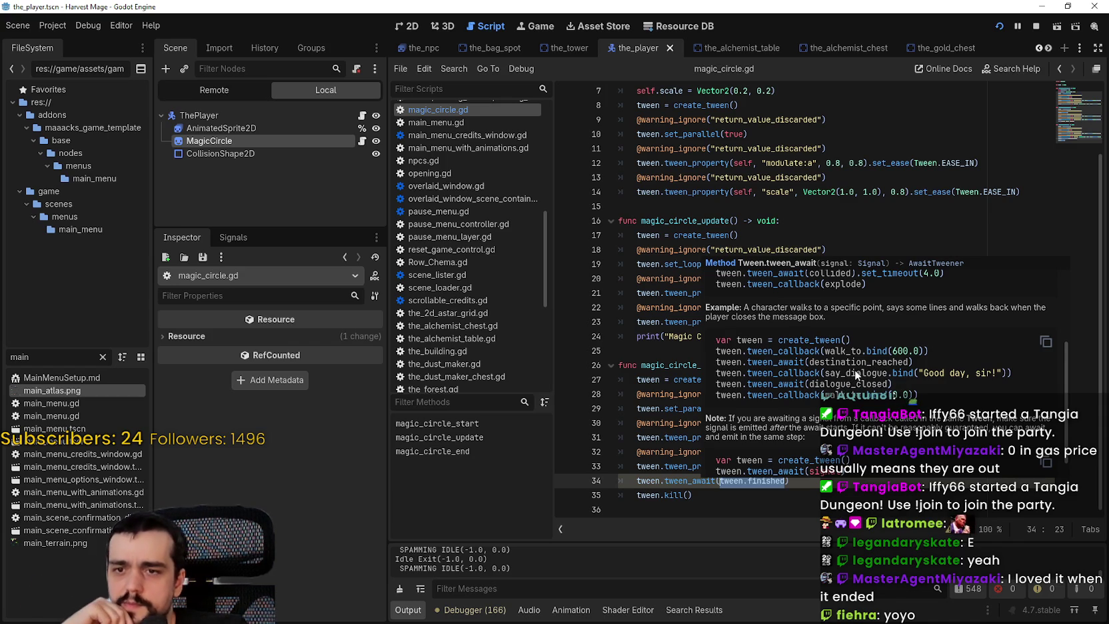
scroll(850, 406, "down", 1)
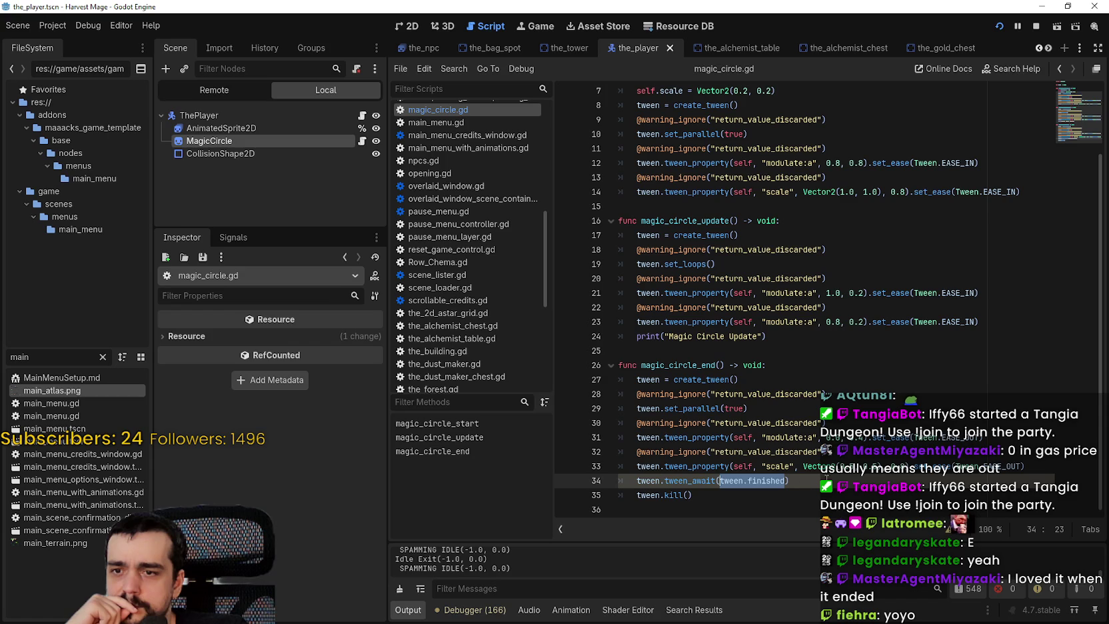
Open the warnings list showing RETURN_VALUE_DISCARDED for line 34's tween_await call.
left_click(628, 479, "shift")
left_click(627, 480, "shift")
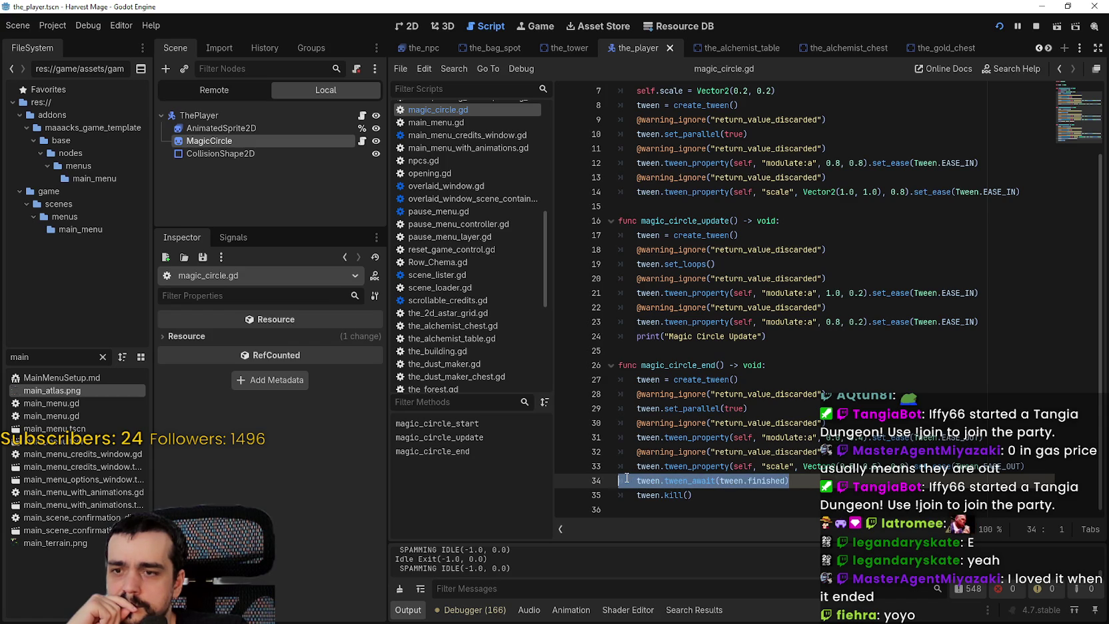
key("End")
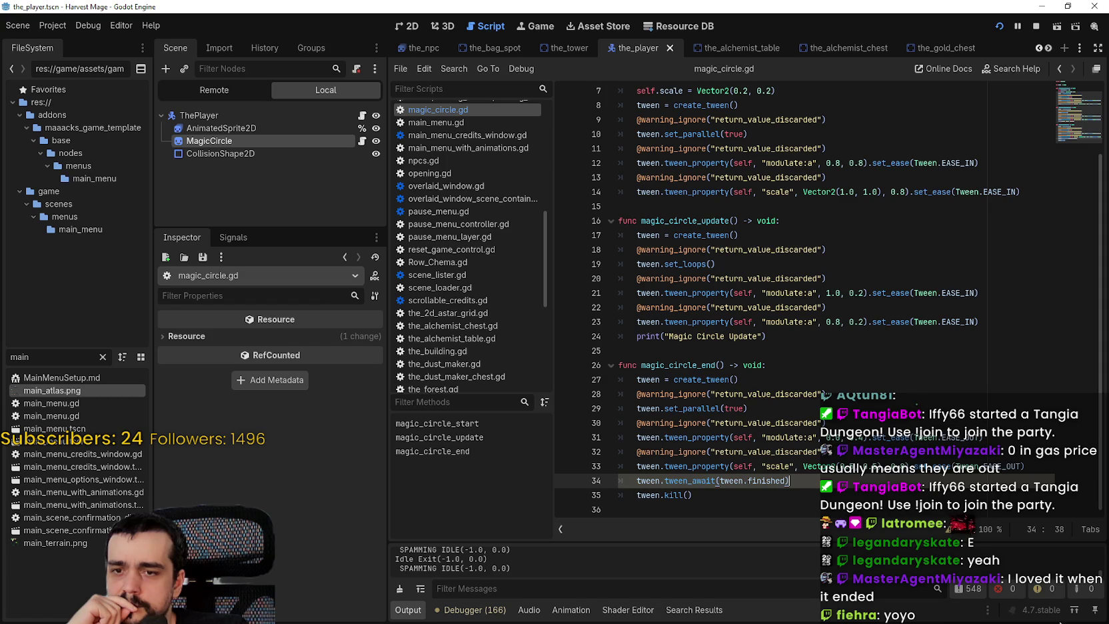
left_click(963, 529)
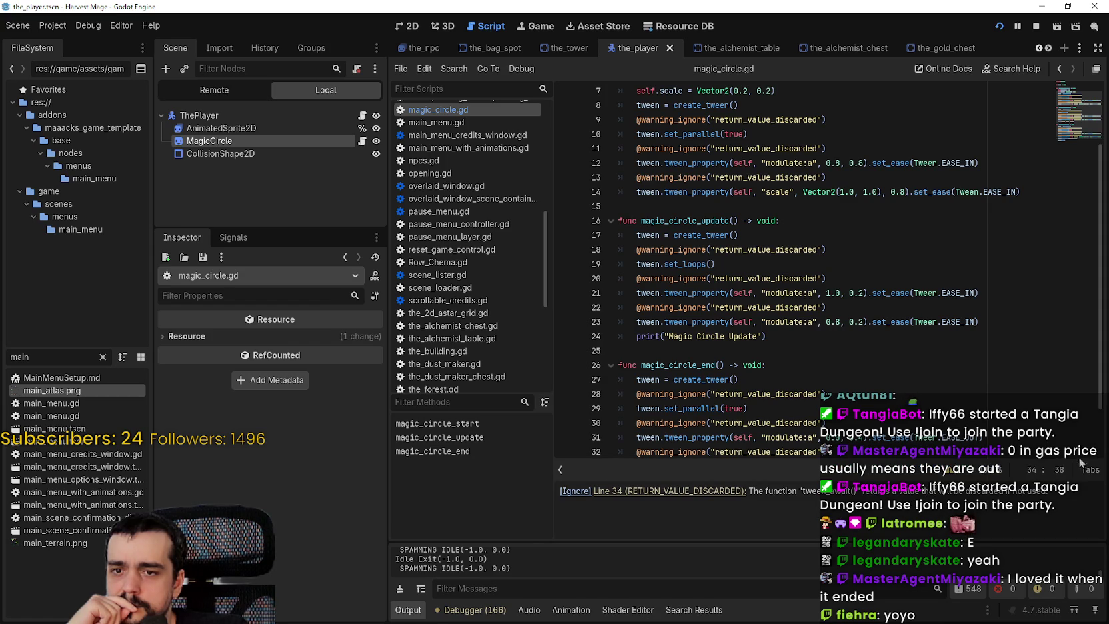
scroll(803, 424, "down", 2)
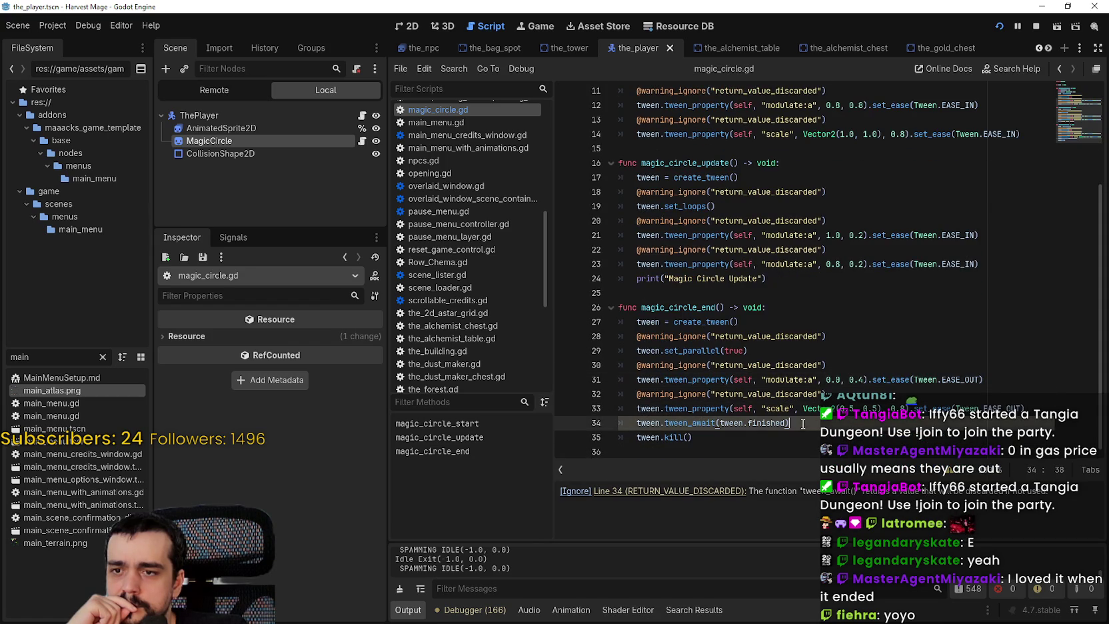
mouse_move(689, 424)
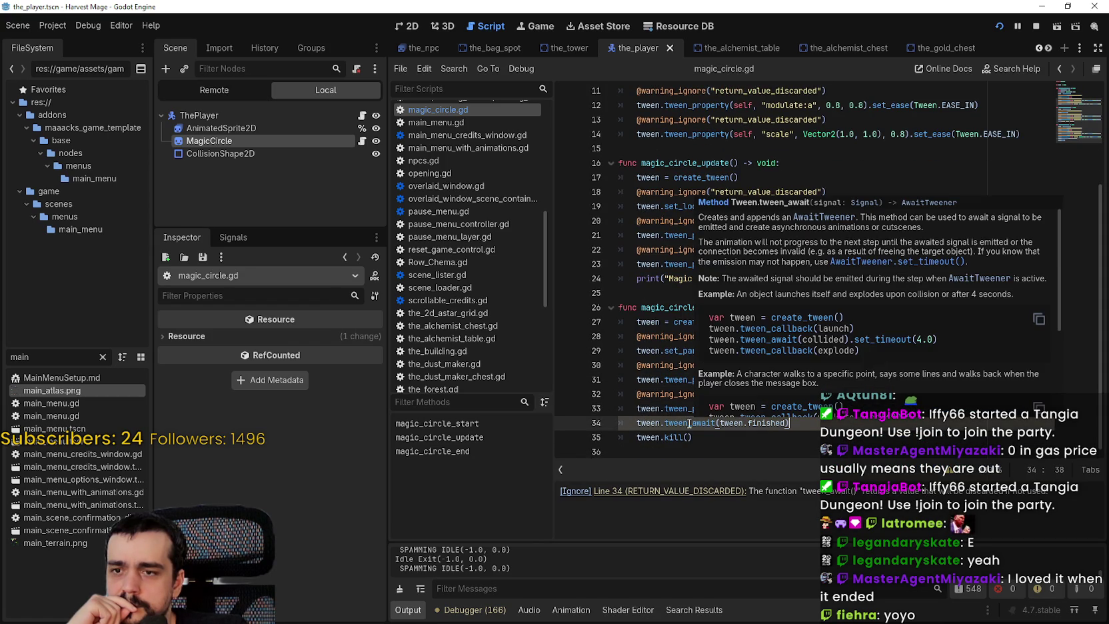
scroll(817, 347, "down", 3)
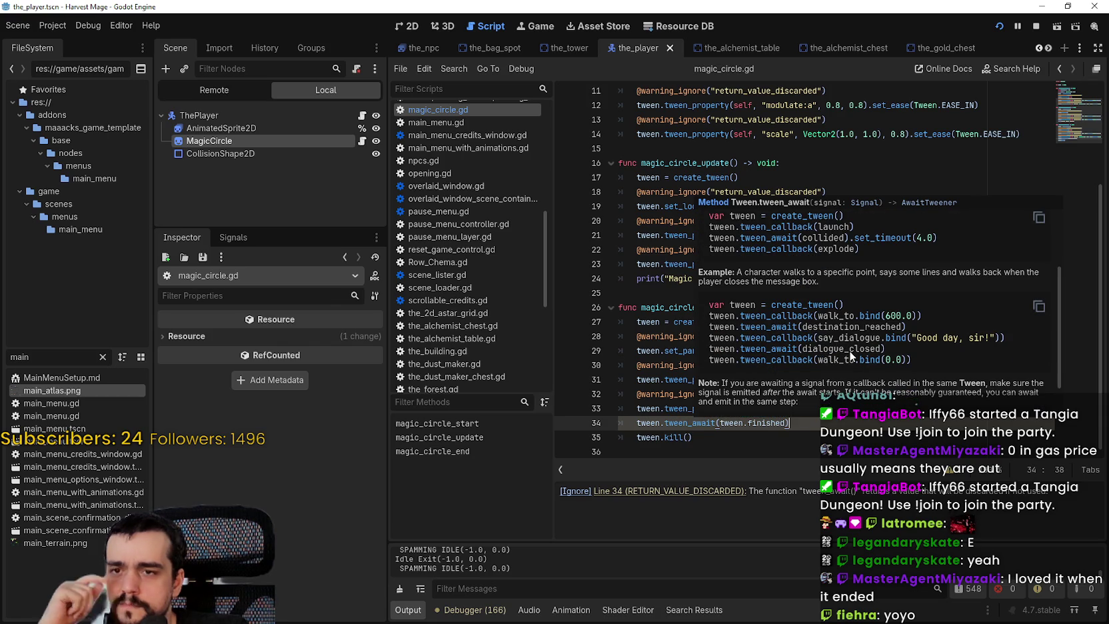
scroll(850, 350, "down", 2)
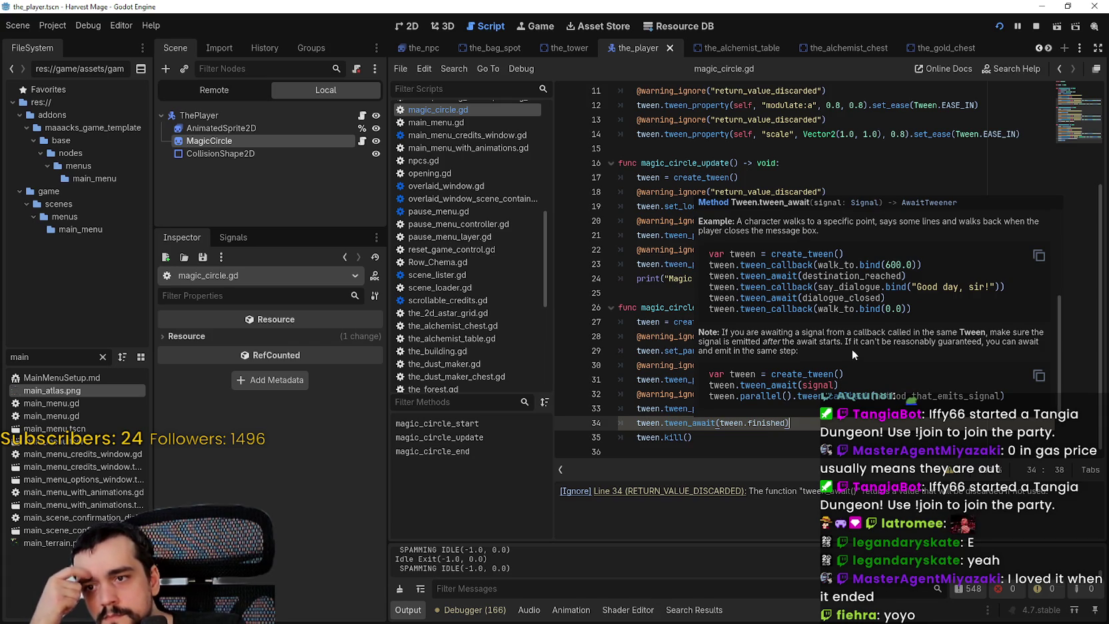
scroll(852, 349, "up", 2)
scroll(854, 349, "up", 1)
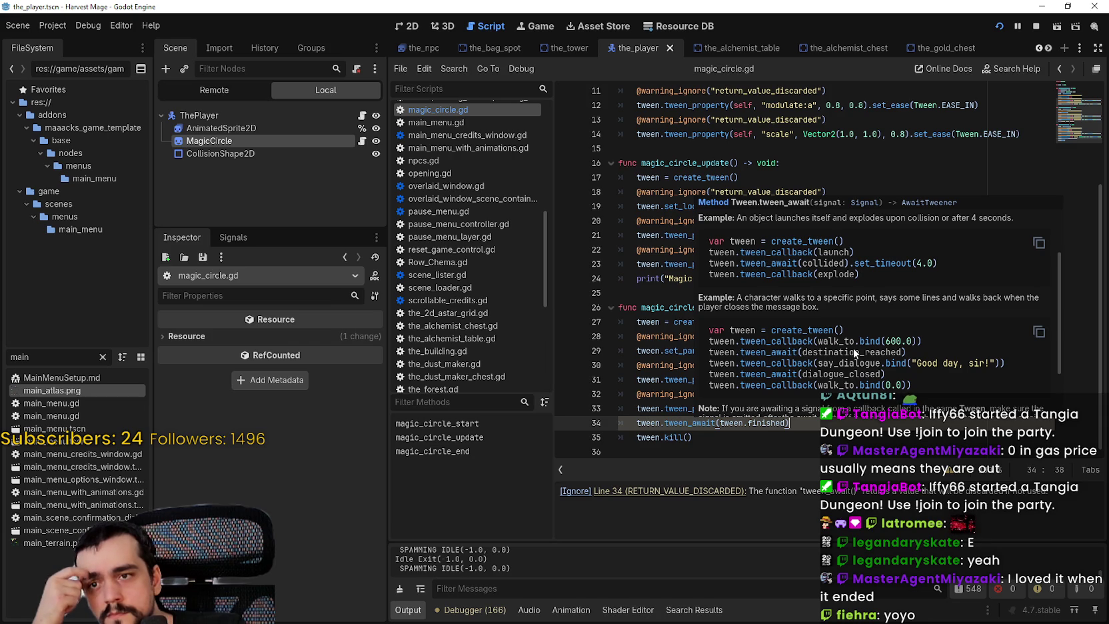
scroll(853, 348, "up", 3)
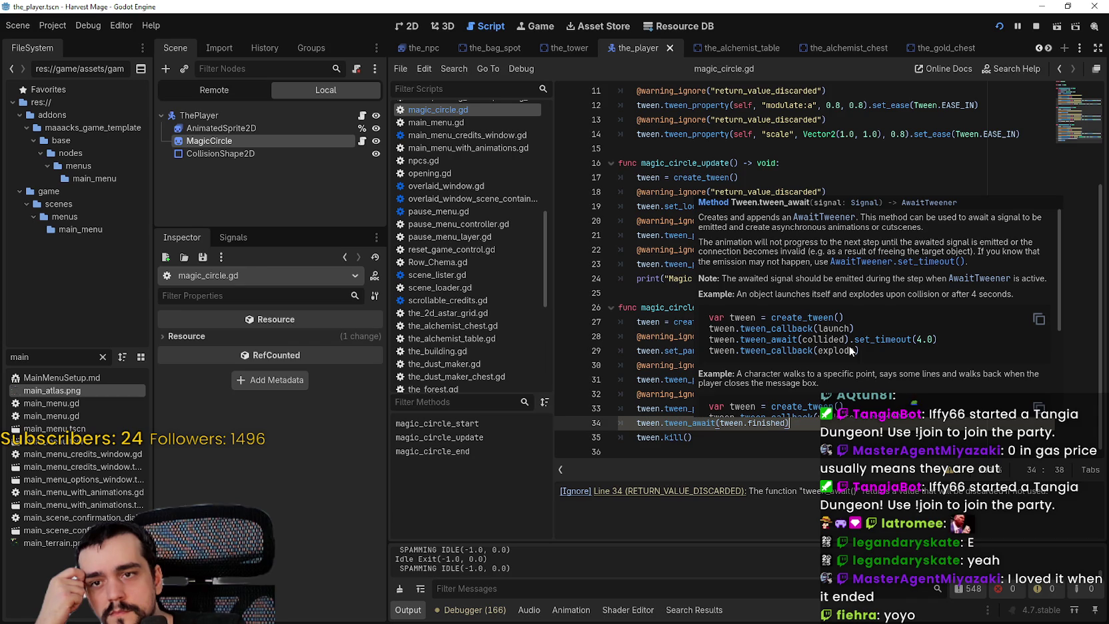
scroll(849, 345, "down", 4)
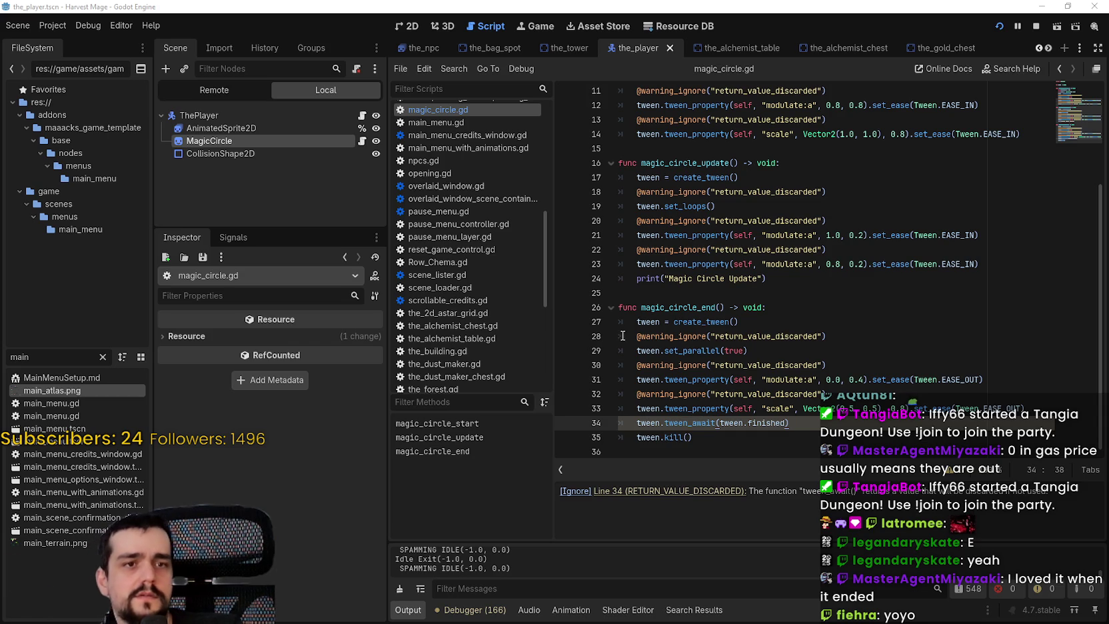
Delete the tween await and kill lines at lines 34–35.
left_click_drag(790, 423, 585, 430)
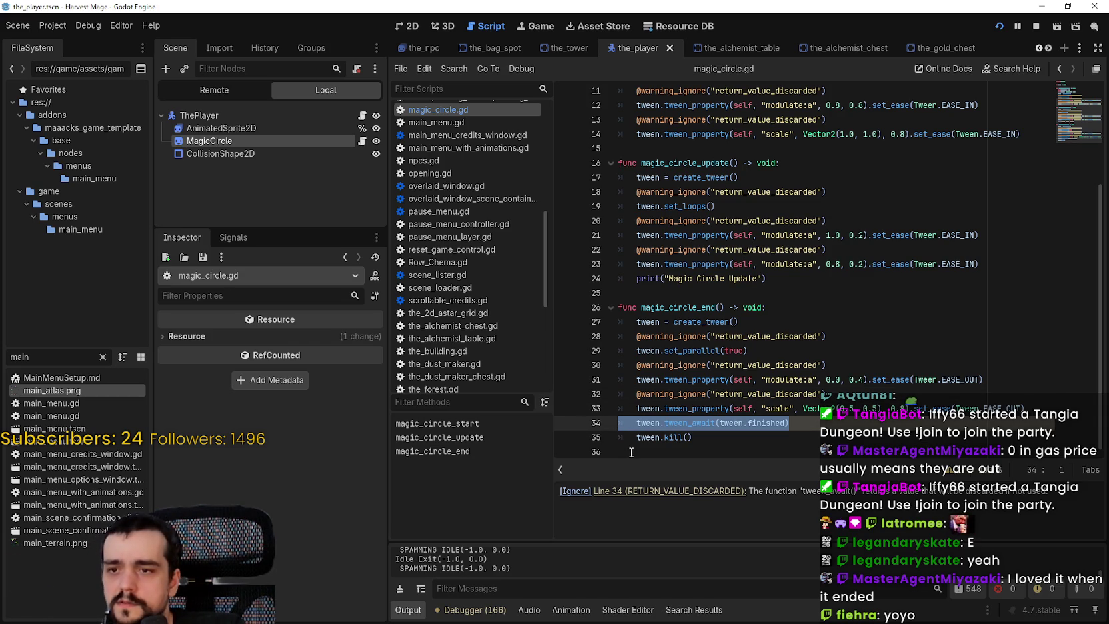
left_click_drag(693, 437, 606, 429)
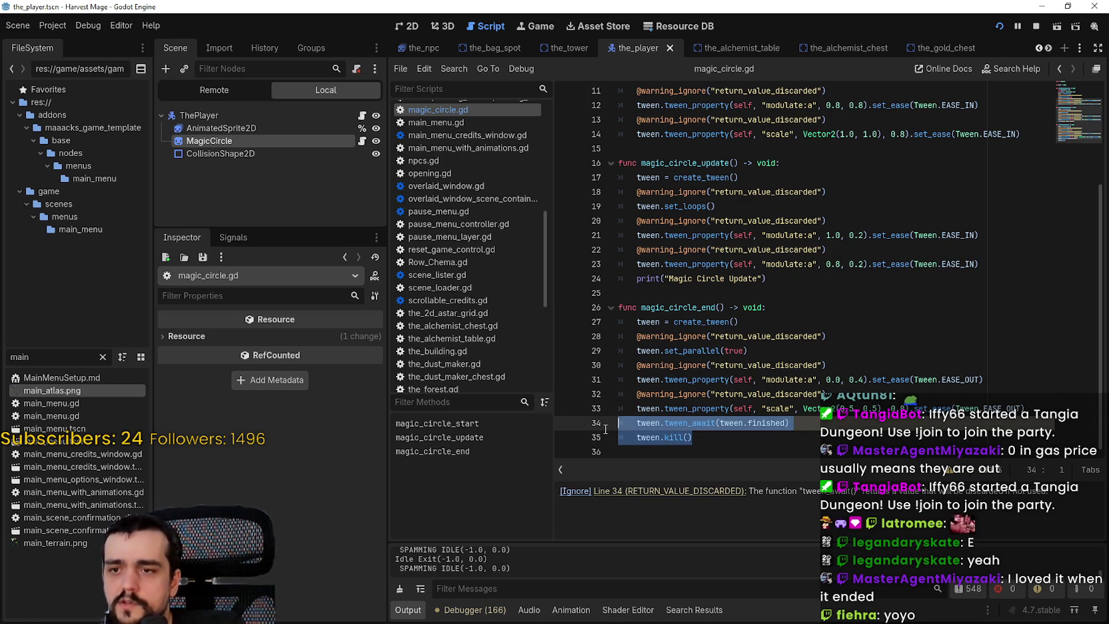
key("BackSpace")
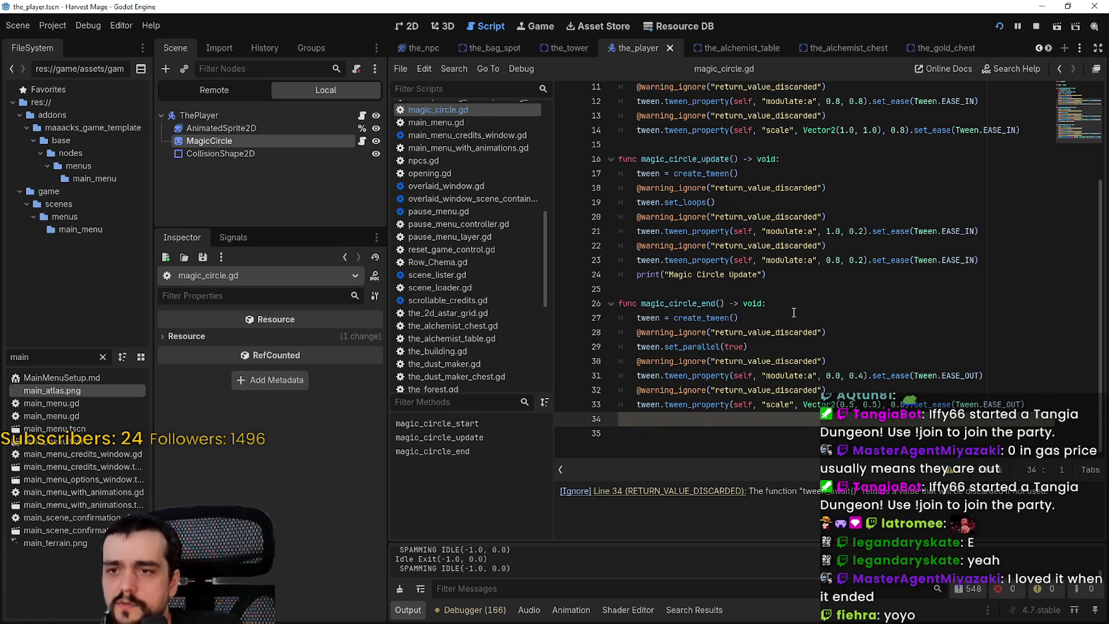
Add an 'if tween: tween.kill()' guard at the top of magic_circle_end.
left_click(802, 296)
left_click(796, 382)
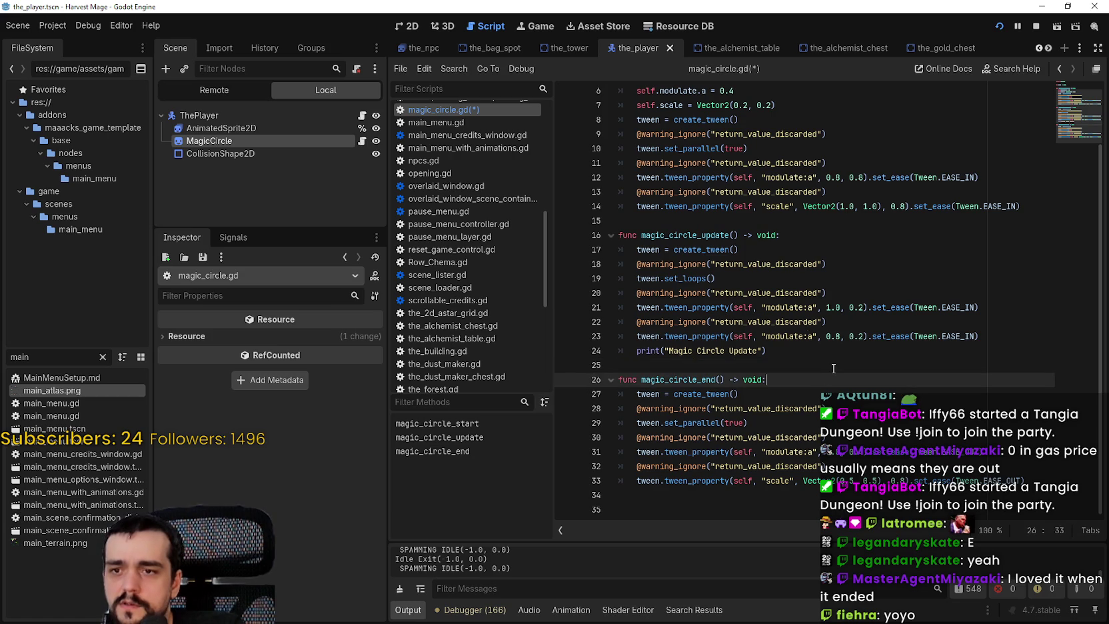
key("Return")
type("if tween")
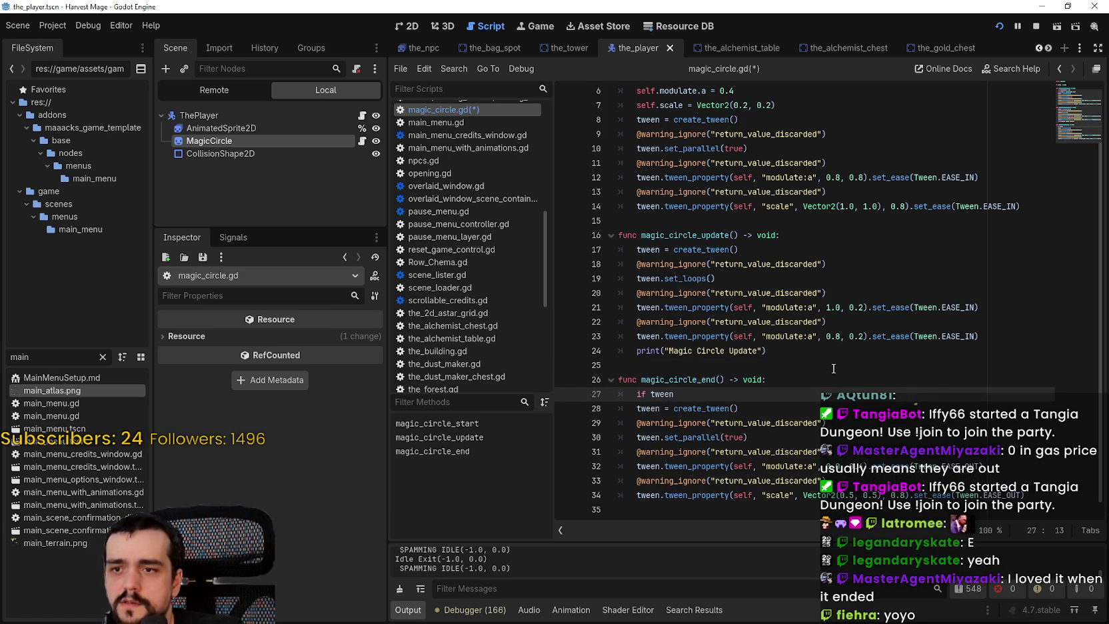
type(":")
key("Return")
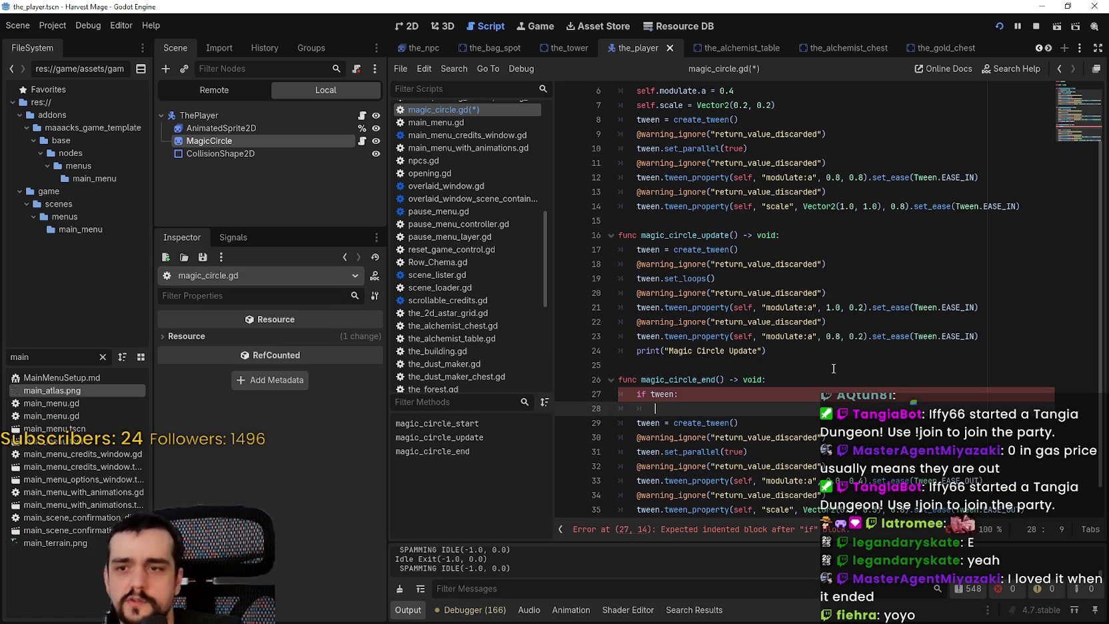
type("tween")
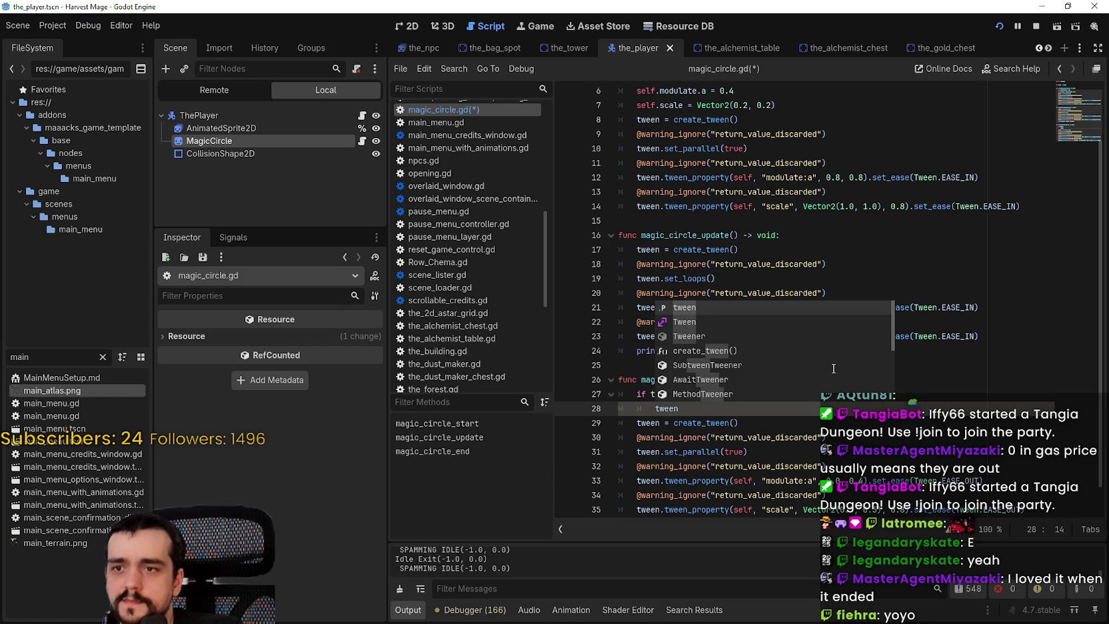
type("/")
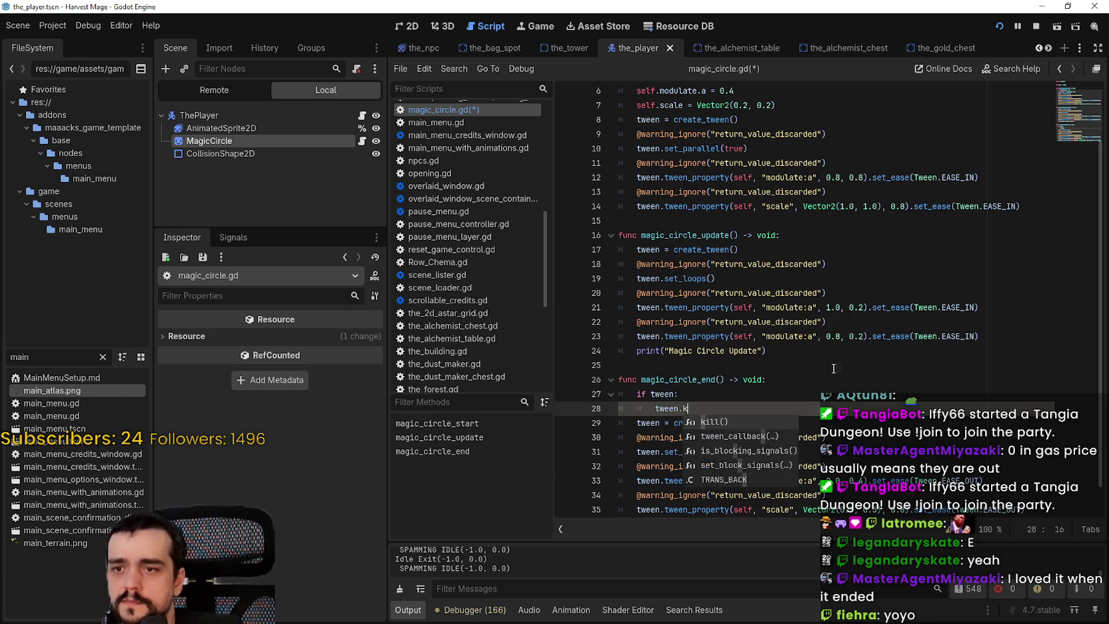
Copy the tween kill guard into the top of magic_circle_update and save the script.
scroll(852, 314, "down", 1)
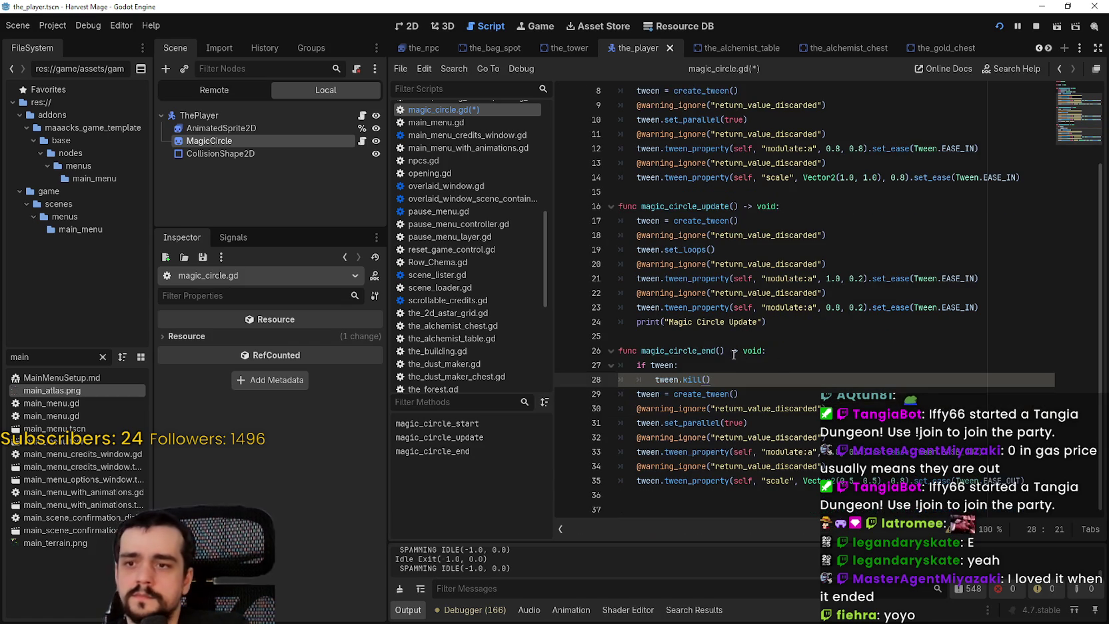
left_click_drag(713, 379, 680, 365)
key("ctrl+c")
left_click(800, 200)
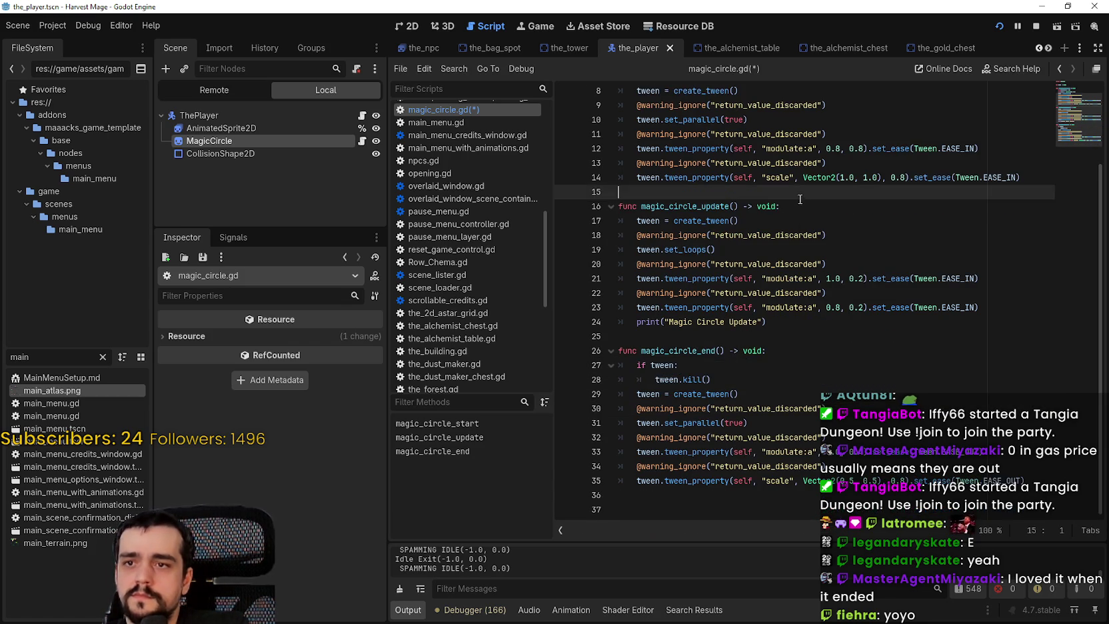
key("Return")
key("ctrl+v")
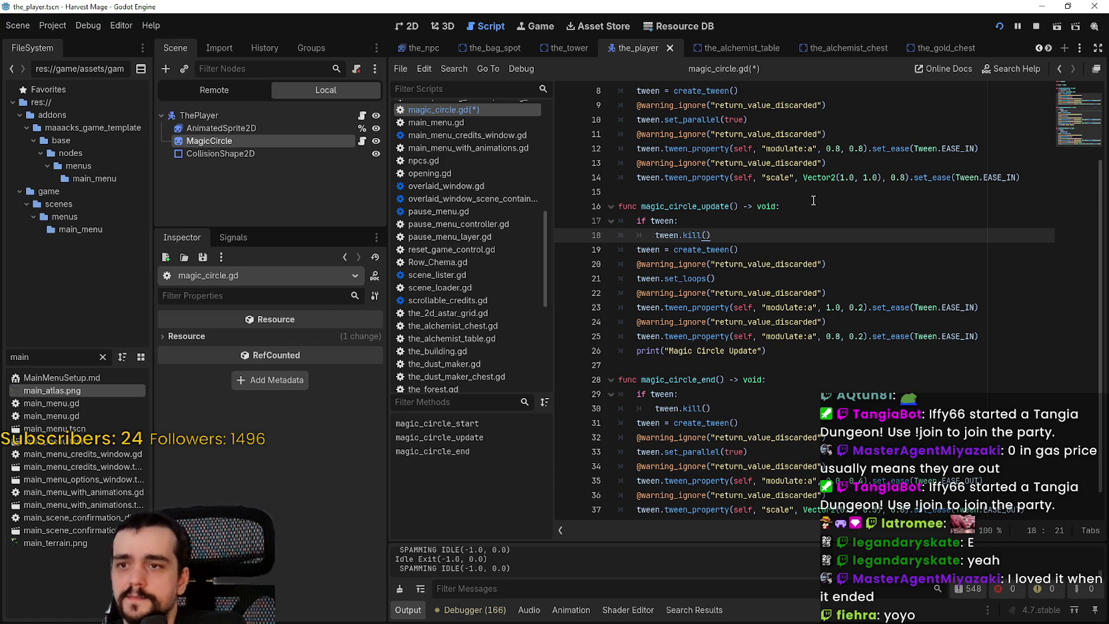
key("ctrl+s")
Paste the same tween kill guard into magic_circle_start, then stop the running game.
scroll(803, 199, "up", 3)
left_click(793, 149)
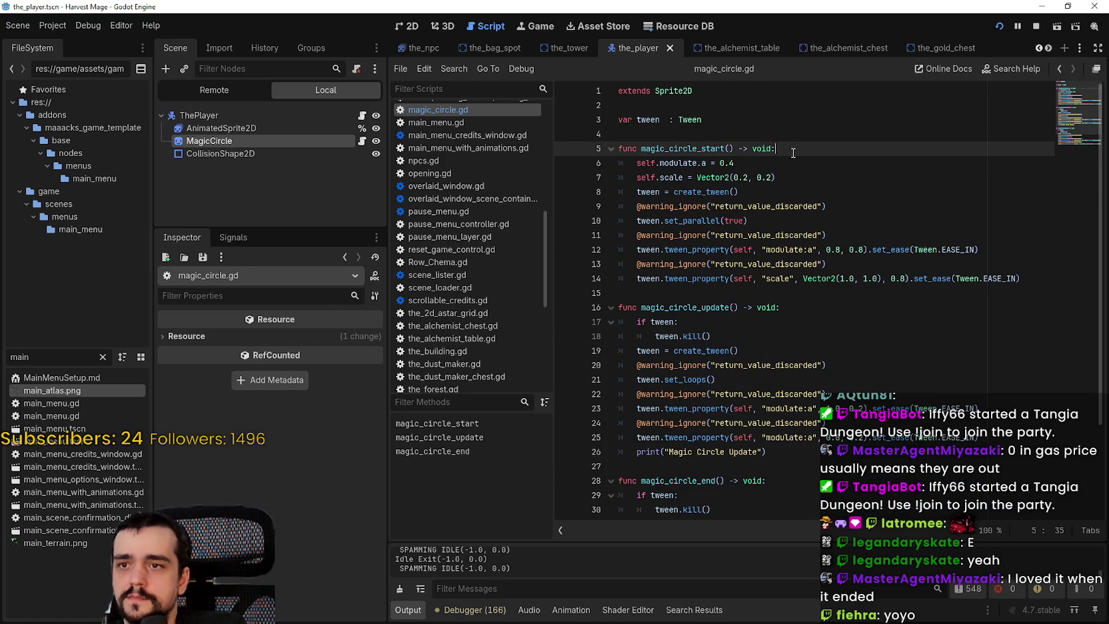
key("Return")
key("ctrl+v")
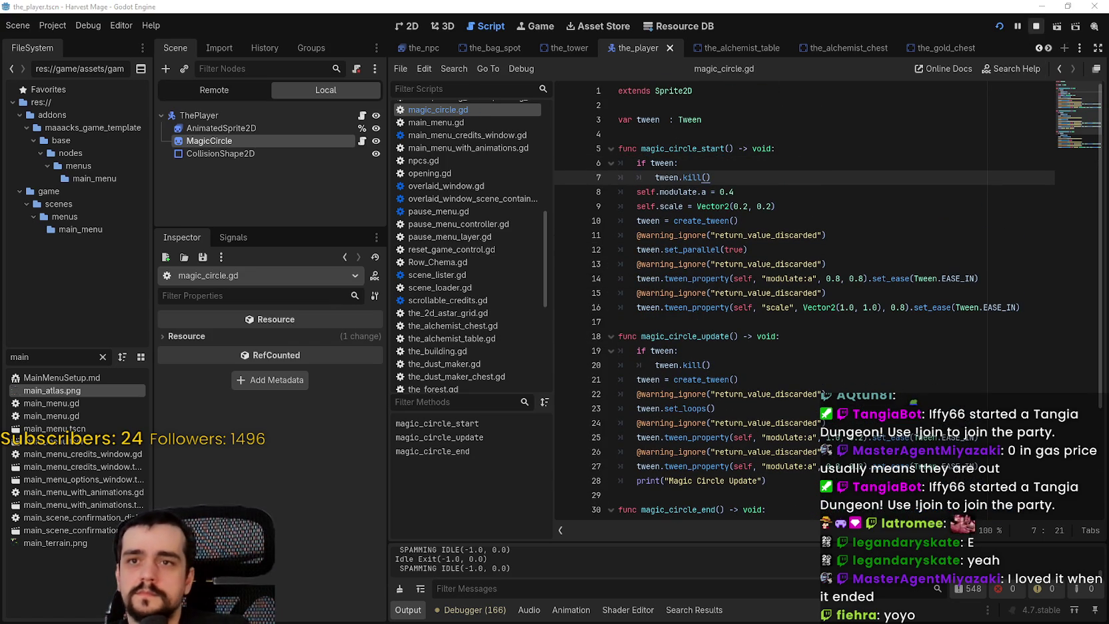
left_click(1034, 28)
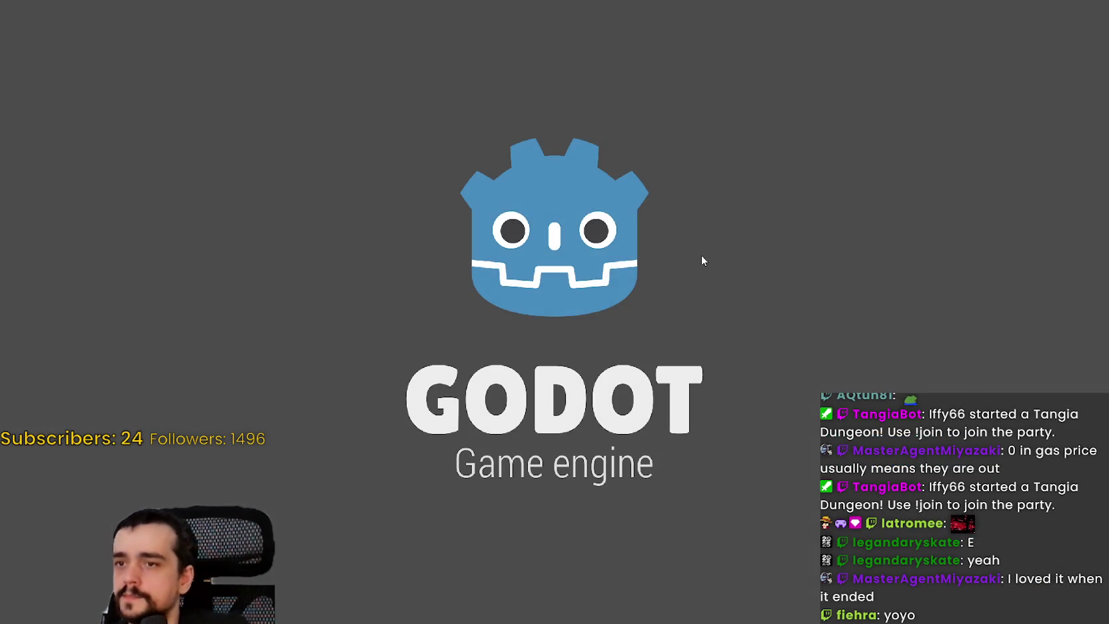
Start the game and walk north, west, then east and south to trigger the magic circle.
key("Return")
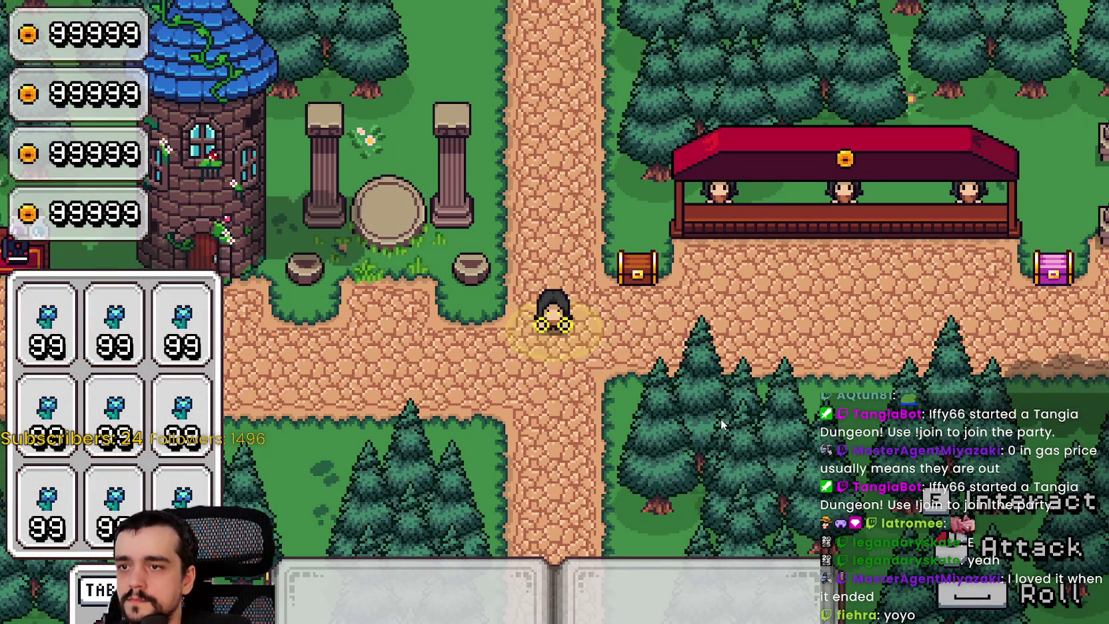
key("w")
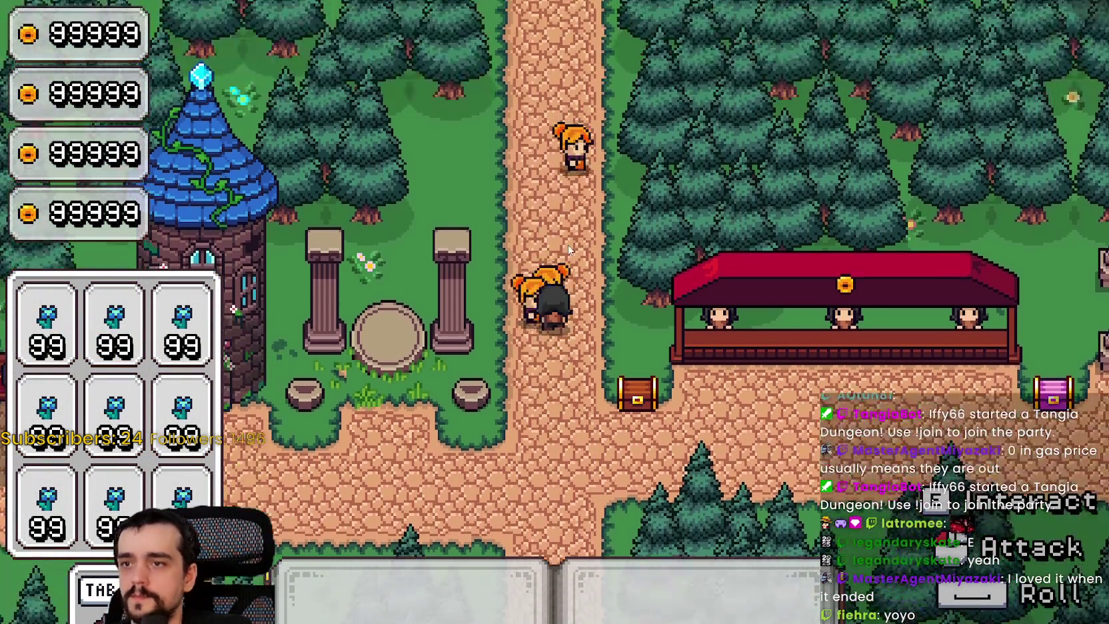
key("a")
key("s")
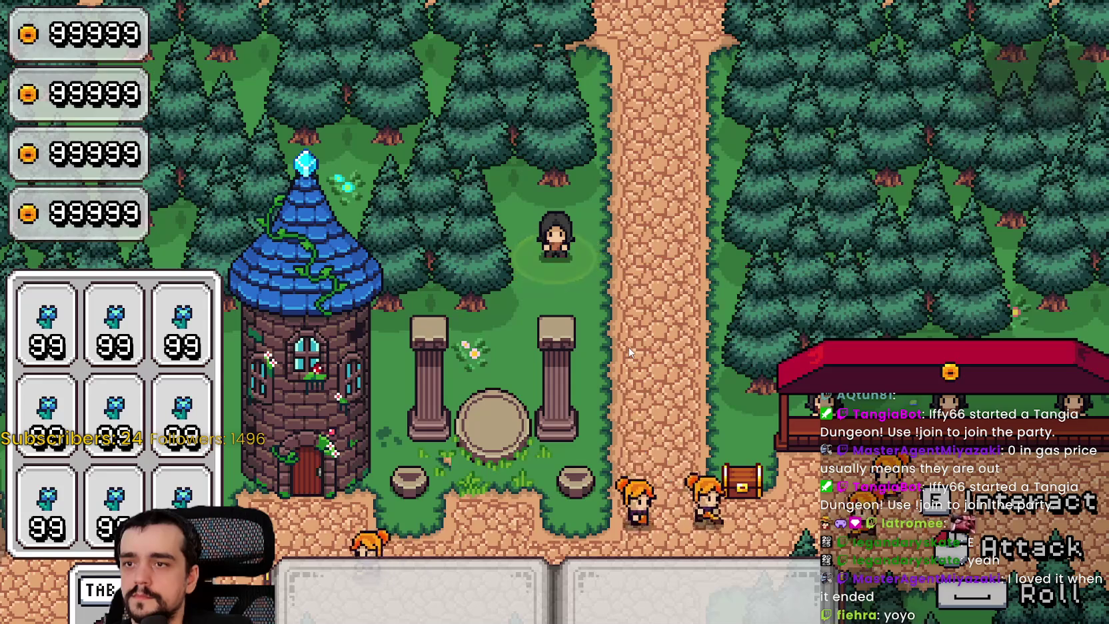
key("d")
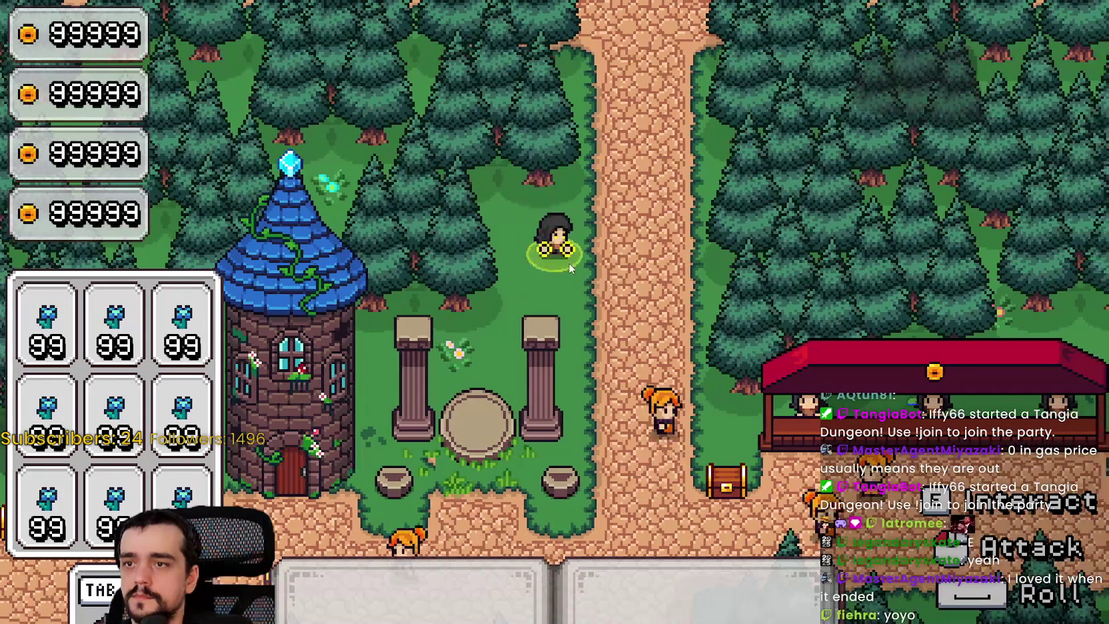
key("d")
key("s")
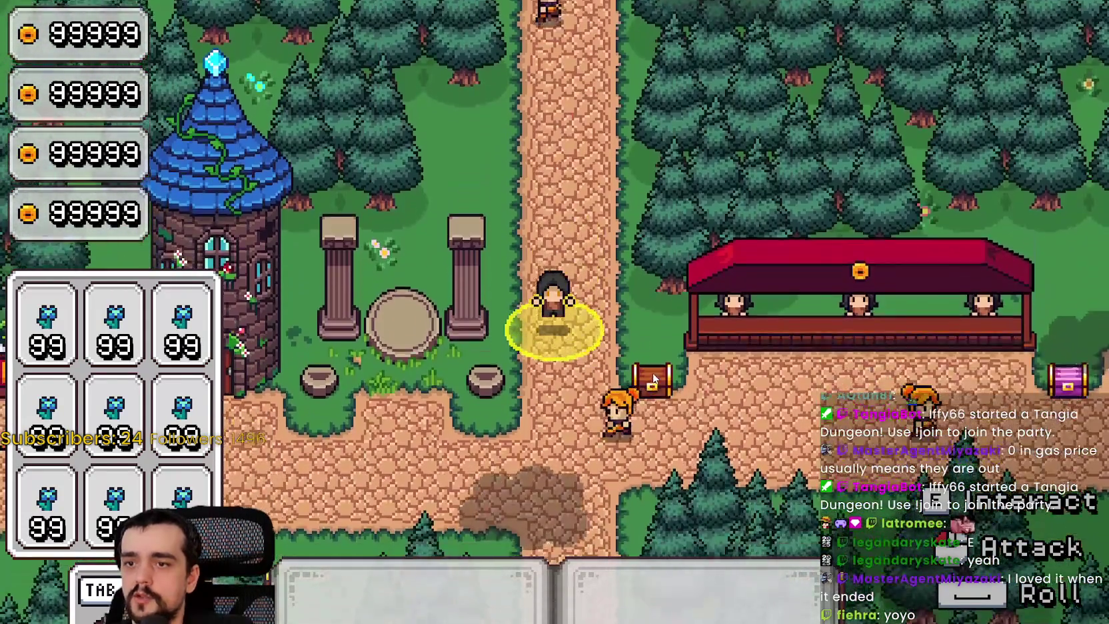
key("s")
Walk east past the red stall and villager, then loop back west through the grass.
key("d")
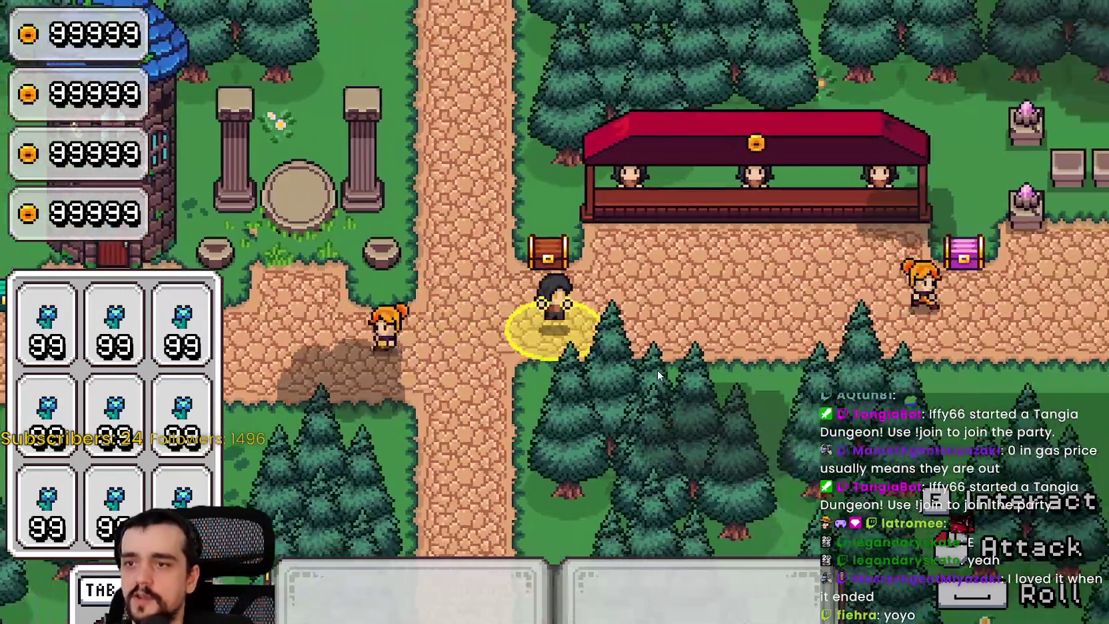
key("d")
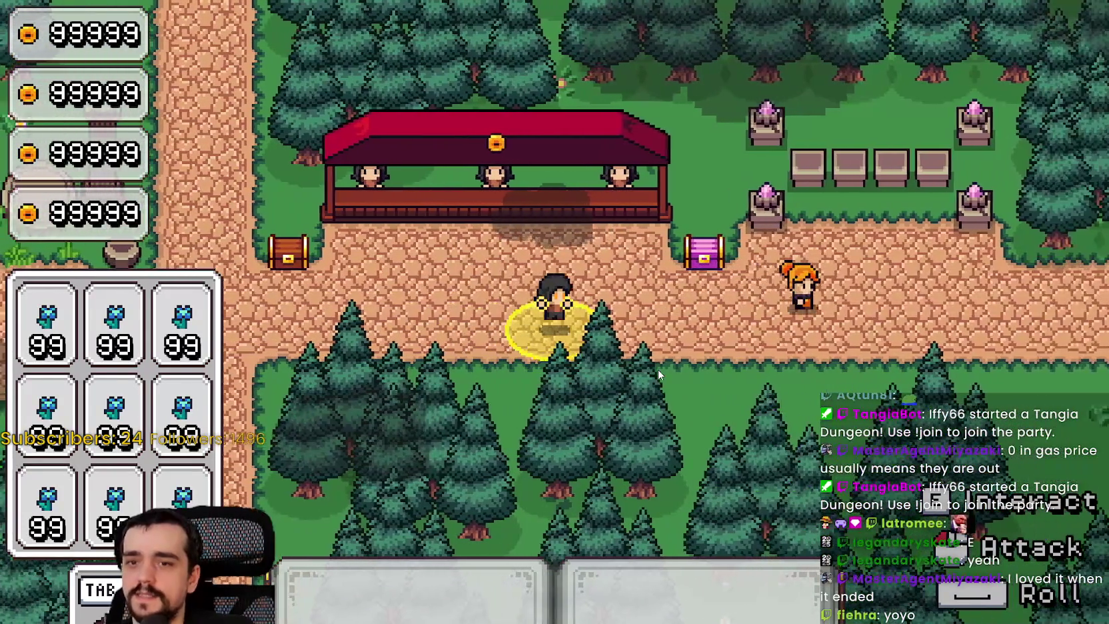
key("d")
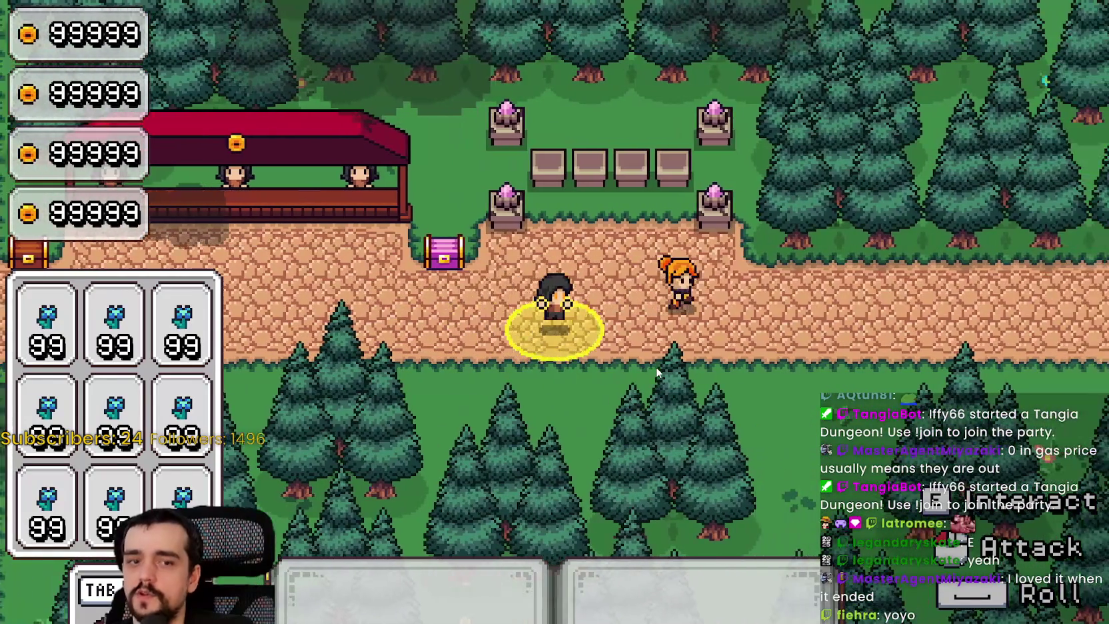
key("d")
key("s")
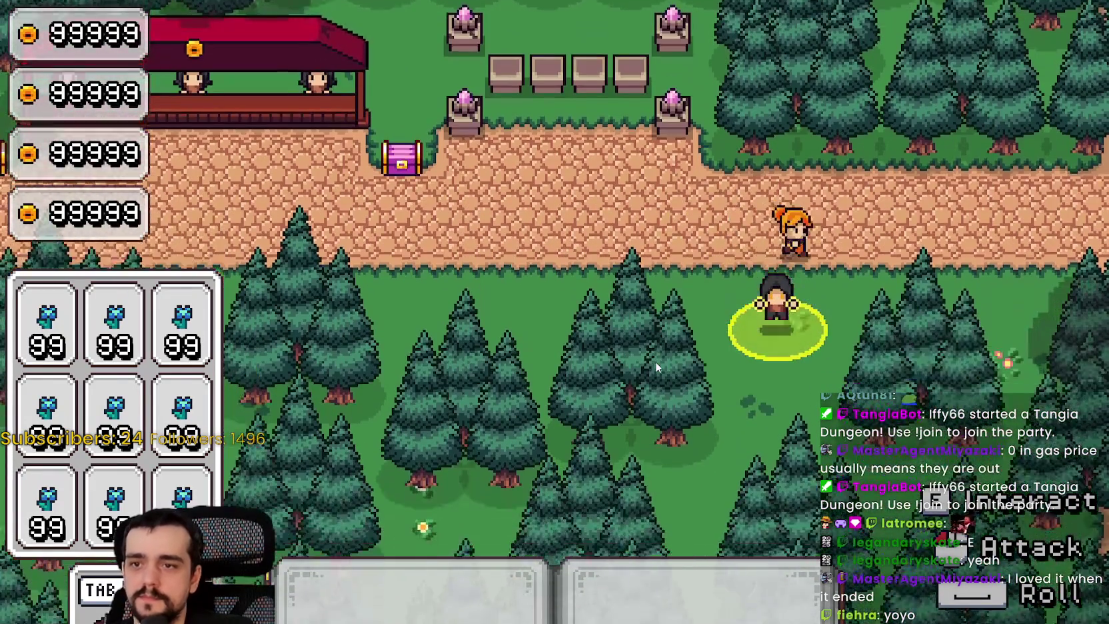
key("a")
key("w")
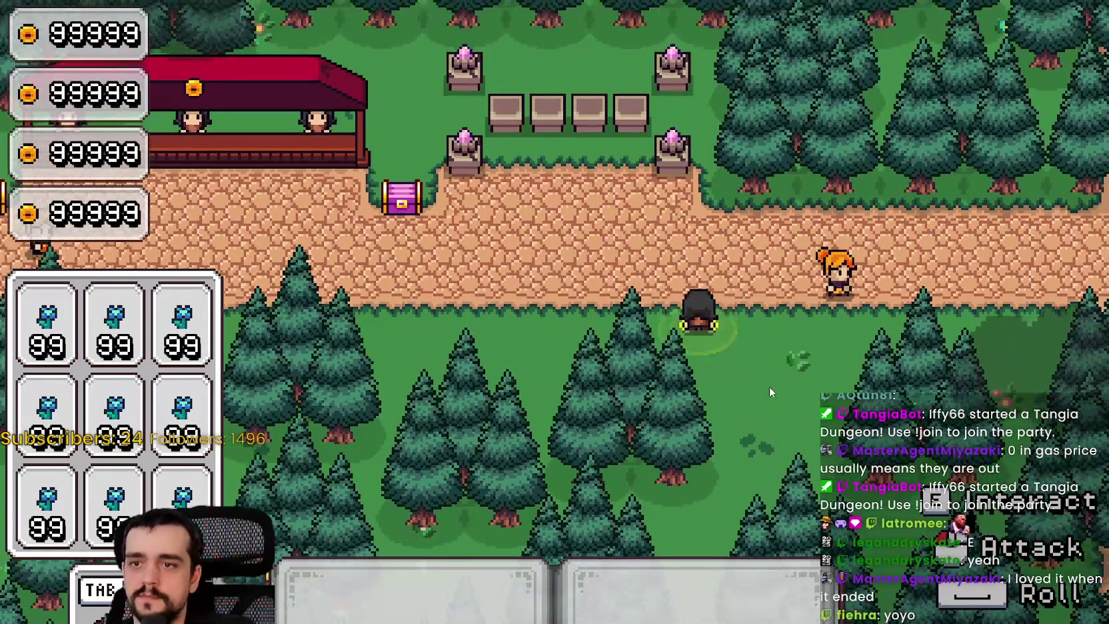
key("a")
Walk north up the path and back south, roll west along the cross path, then return north.
key("w")
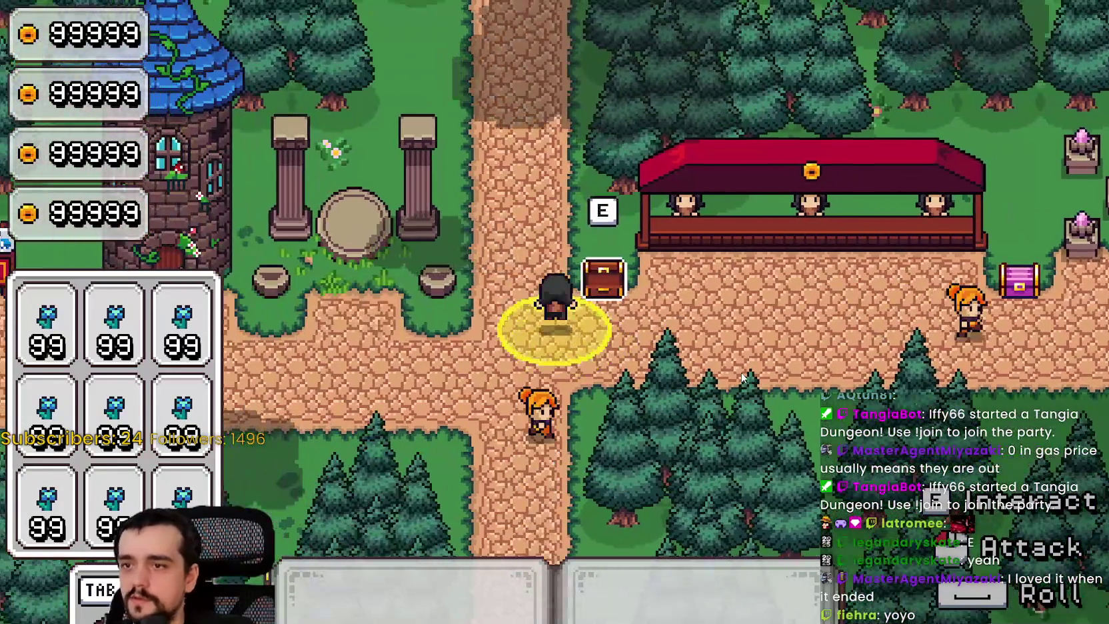
key("w")
key("a")
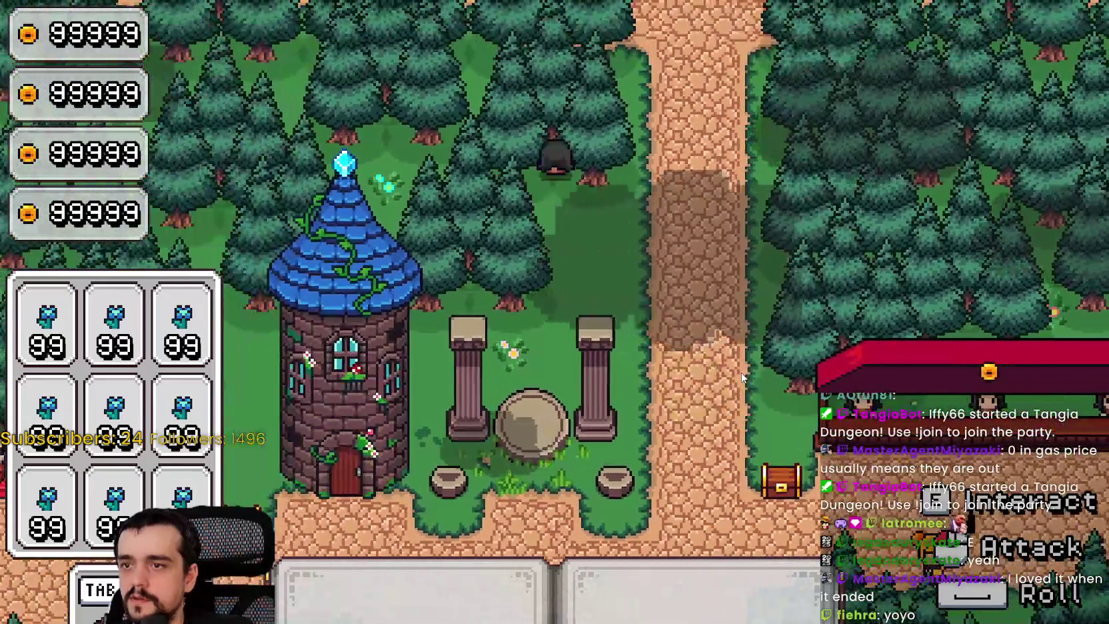
key("d")
key("s")
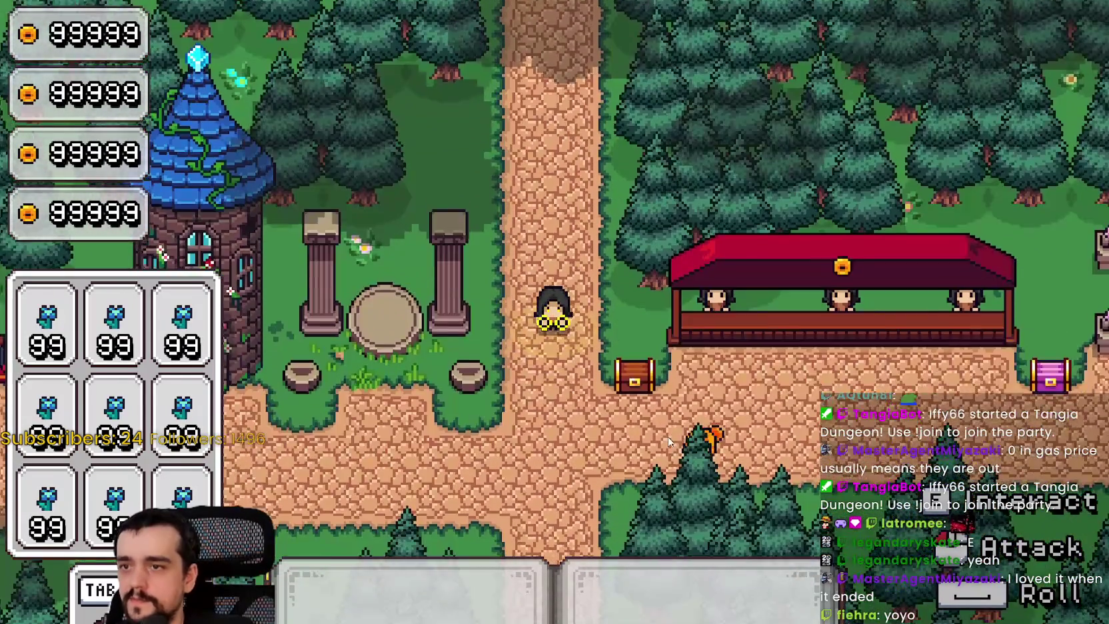
key("a")
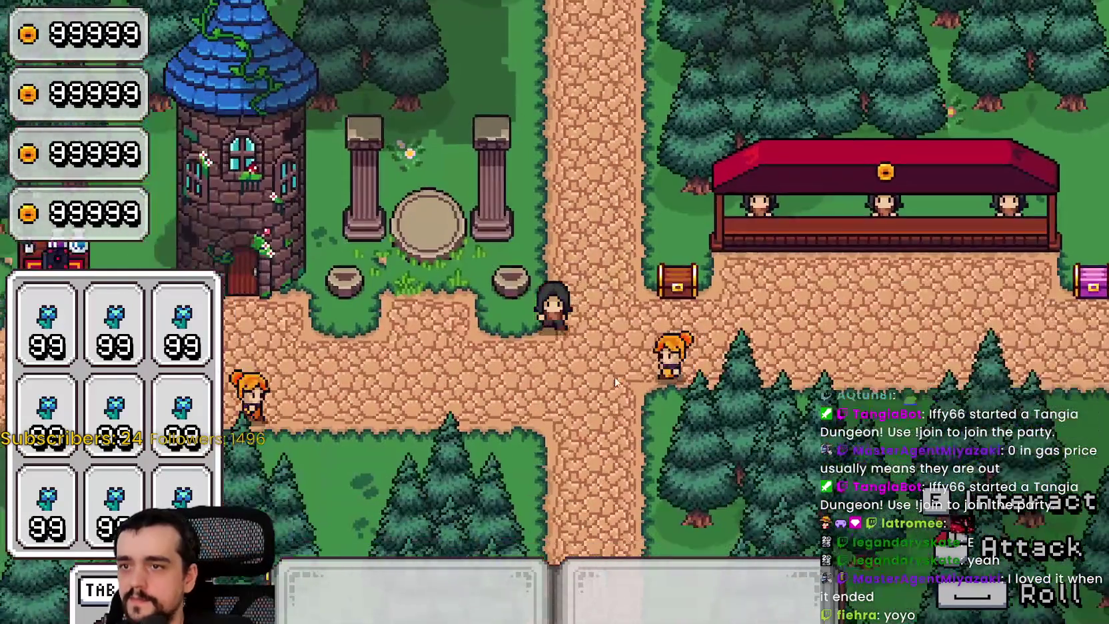
key("space")
key("d")
key("w")
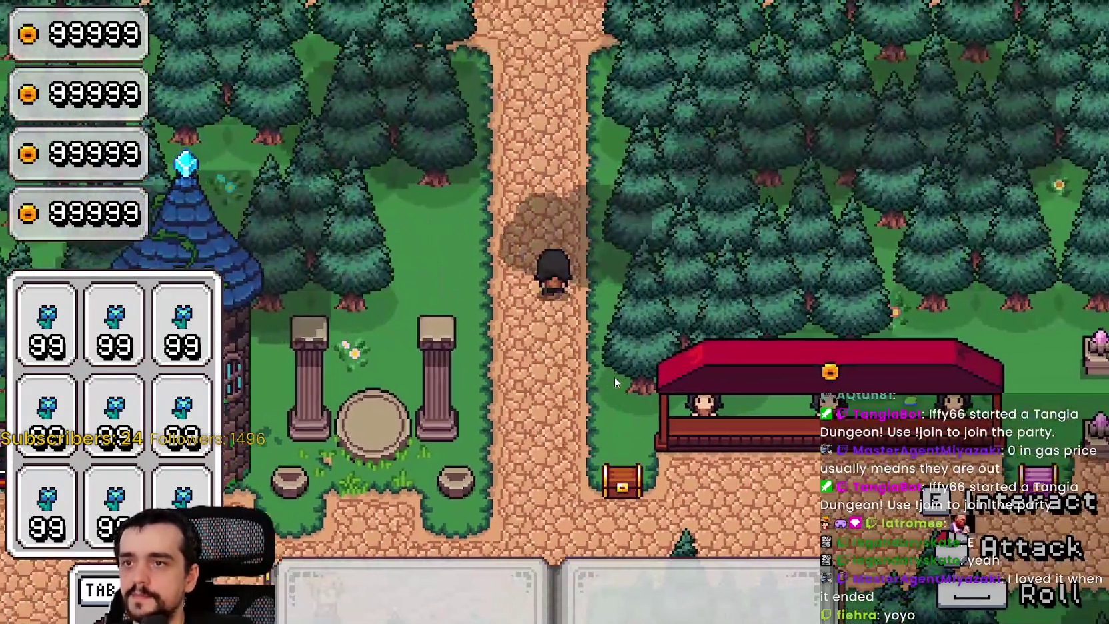
key("a")
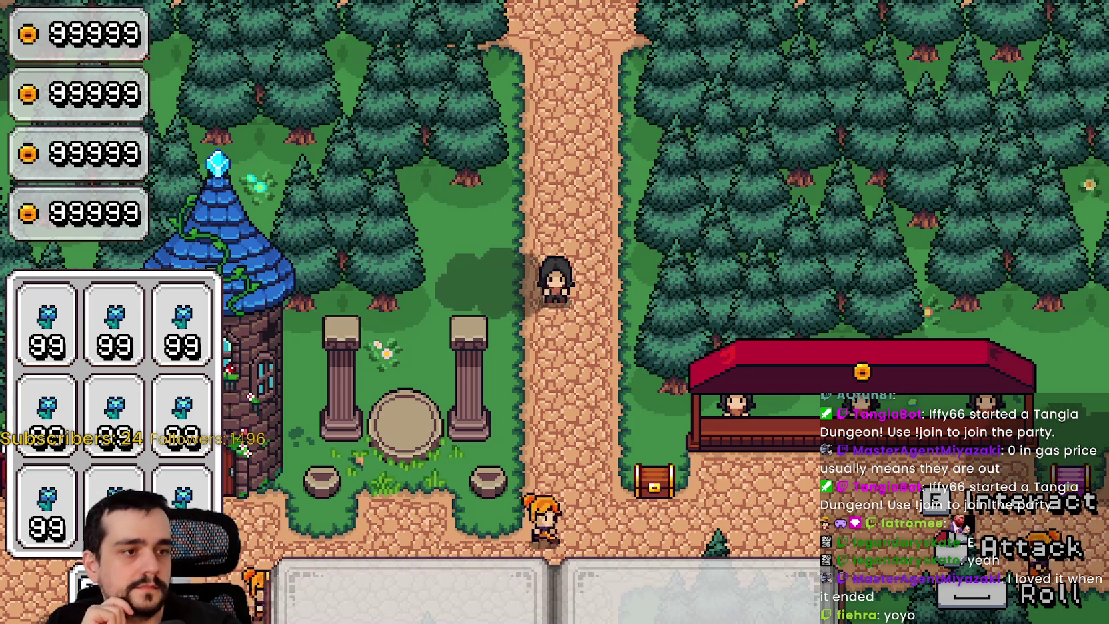
key("w")
key("w")
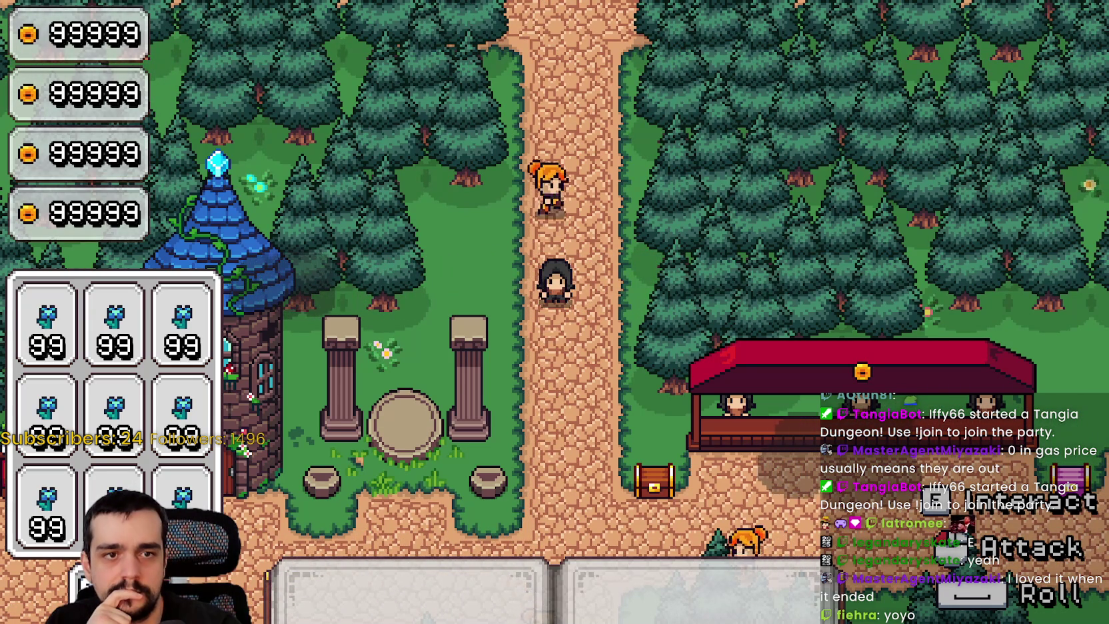
key("w")
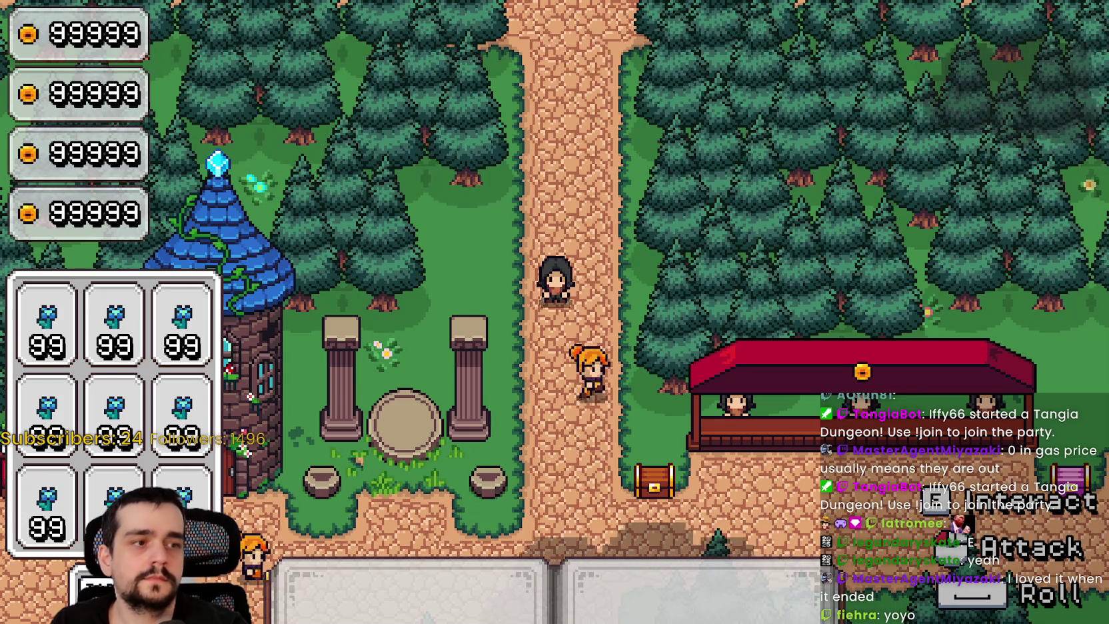
key("w")
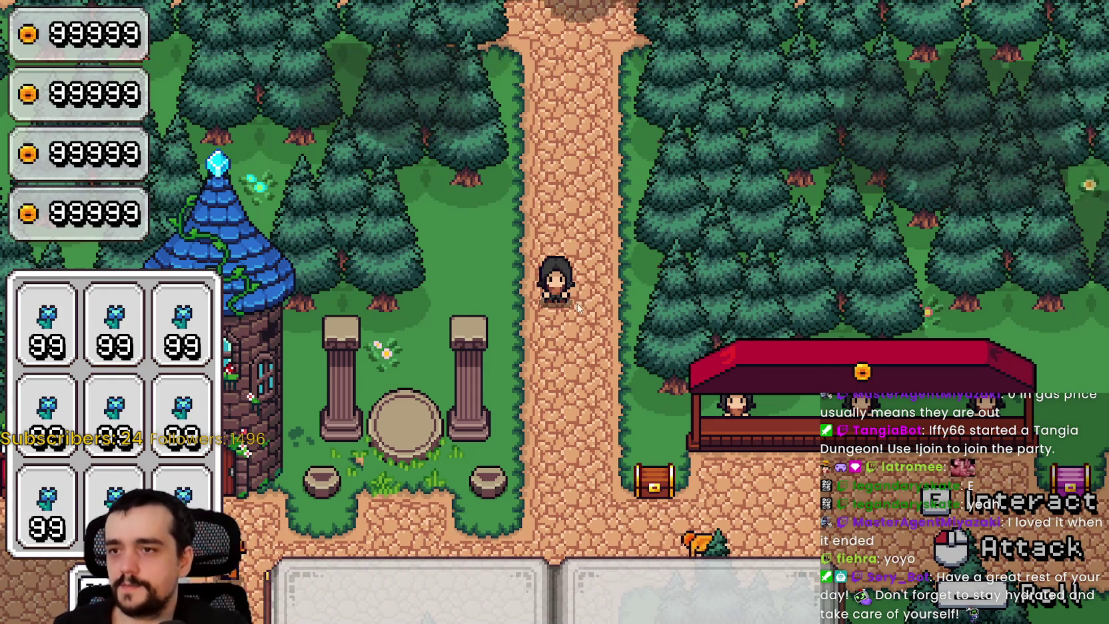
Walk down and back up the path, then onto the grass beside the pillars, watching the magic circle.
key("s")
key("s")
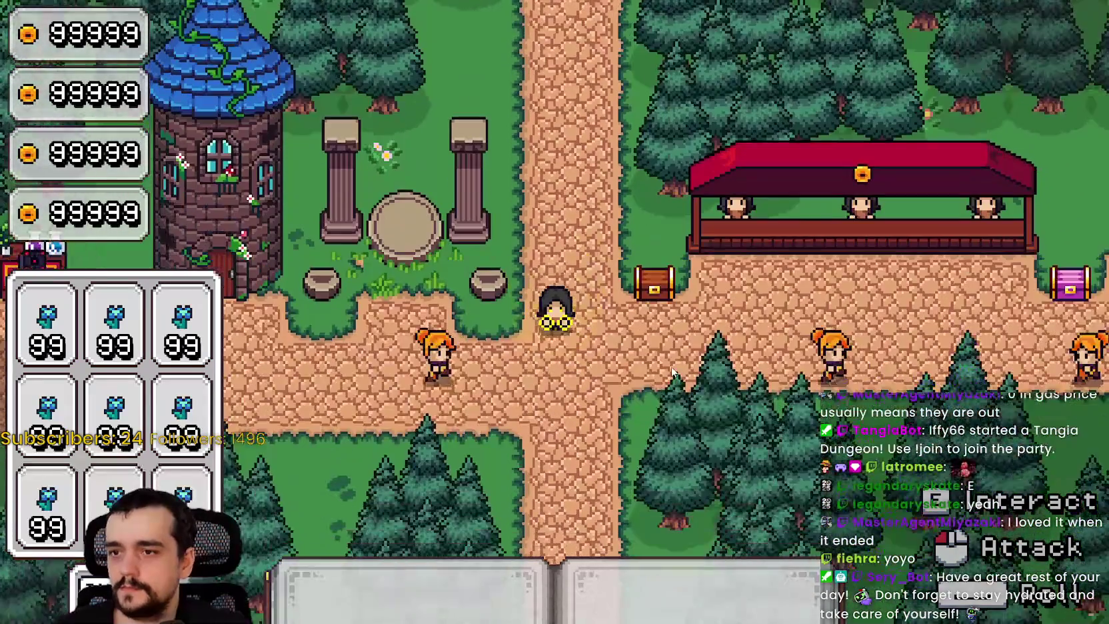
key("w")
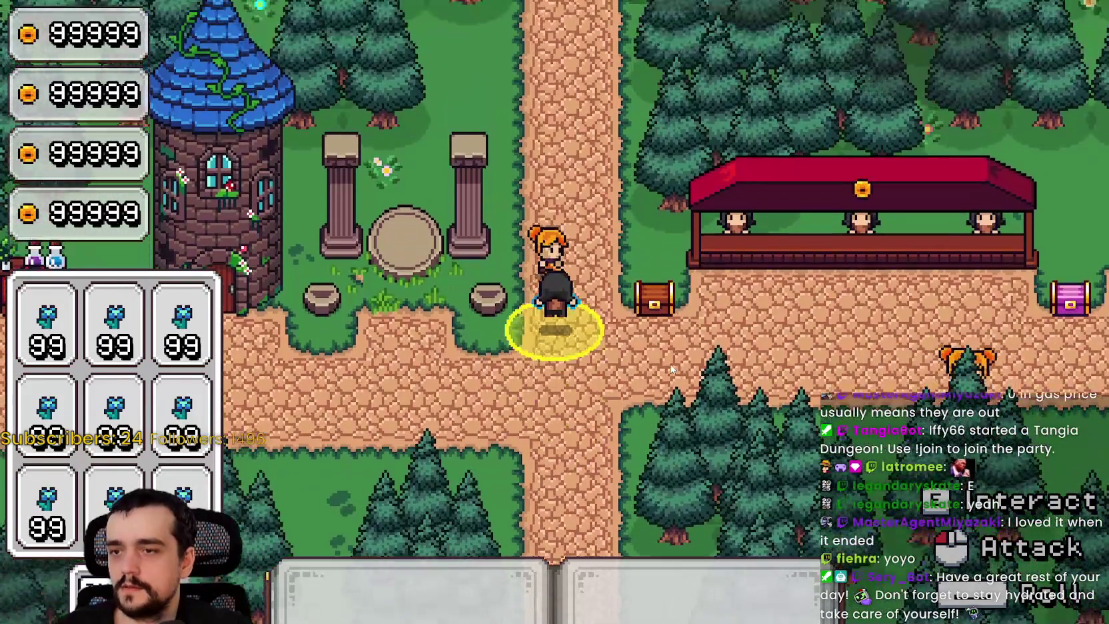
key("a")
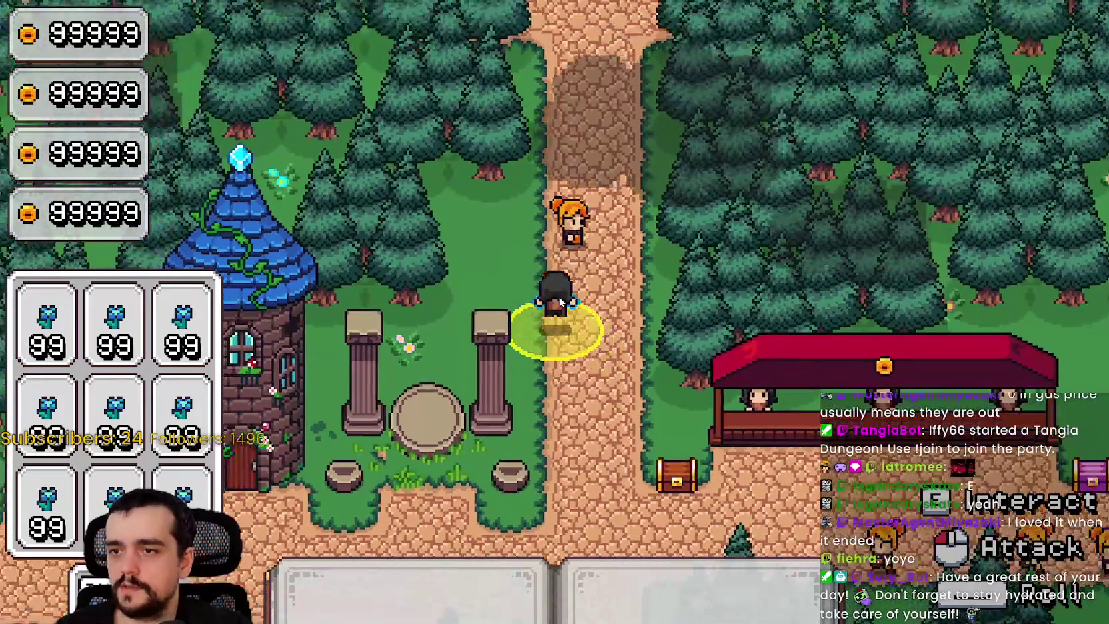